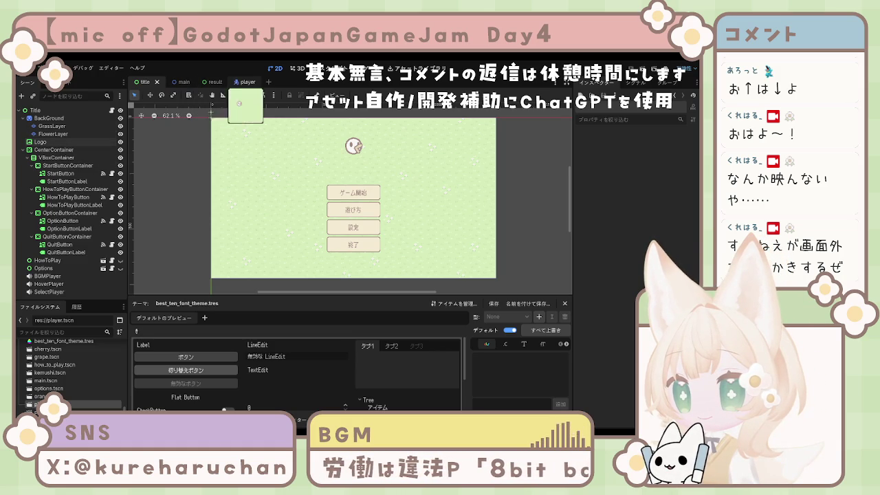
In the player scene, add a new Sprite2D child under the CharacterBody2D root.
click(244, 82)
click(44, 119)
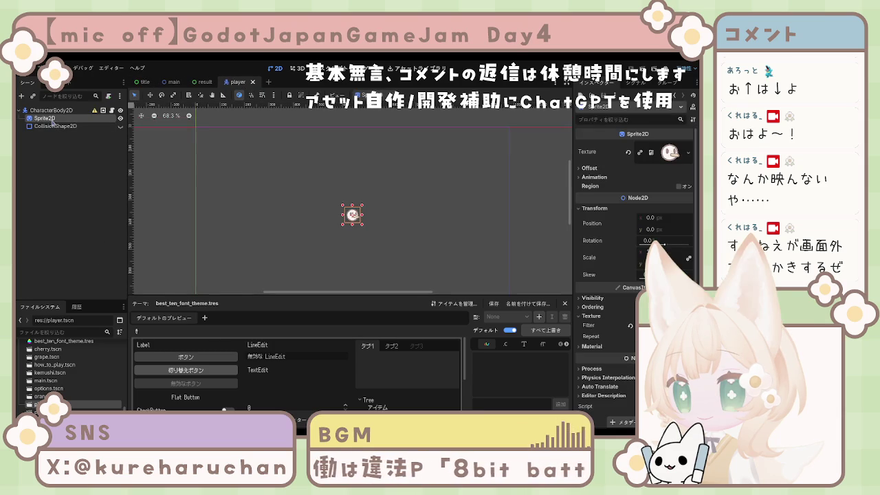
click(45, 110)
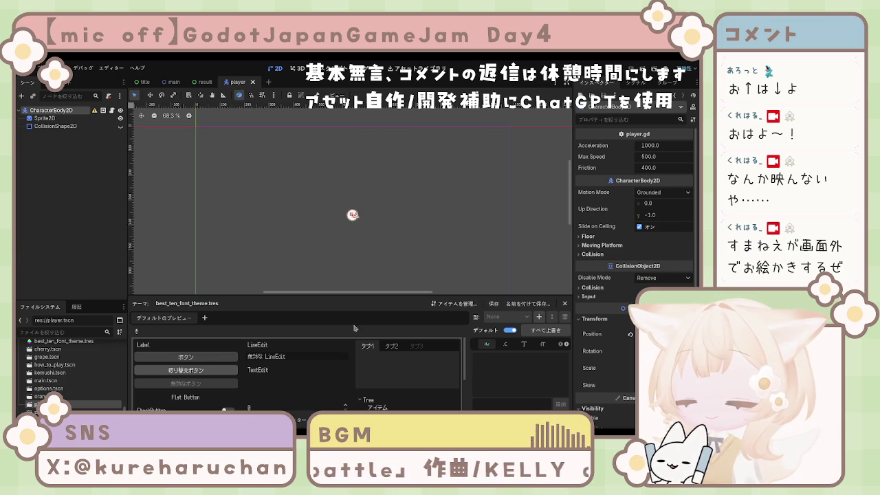
click(44, 118)
key(ctrl+d)
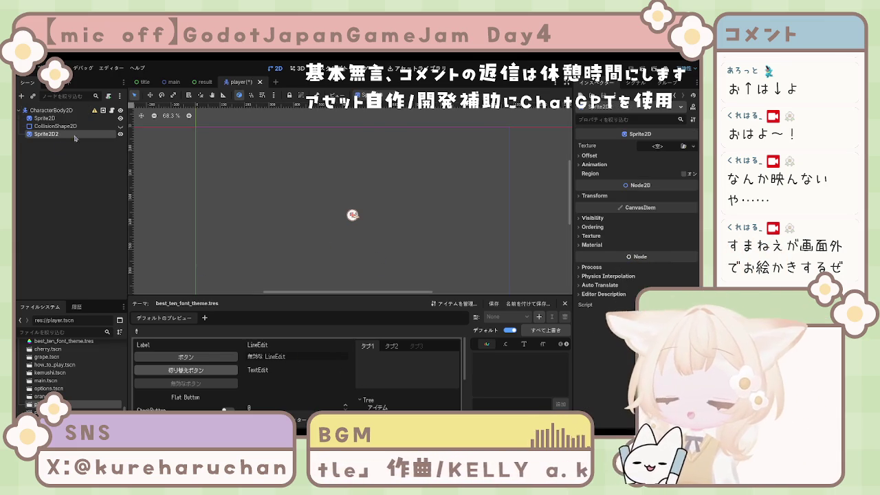
Move the new sprite above Sprite2D and rename it Shadow.
drag(72, 135, 69, 117)
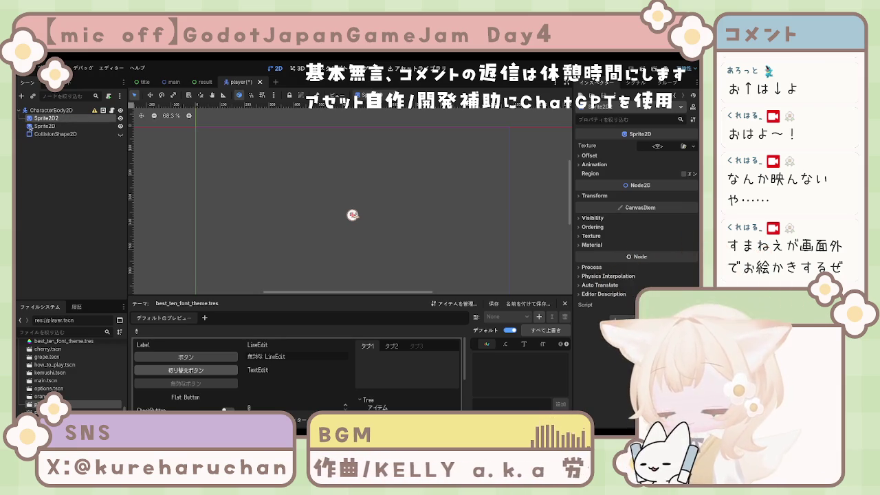
text(Shadow)
key(Return)
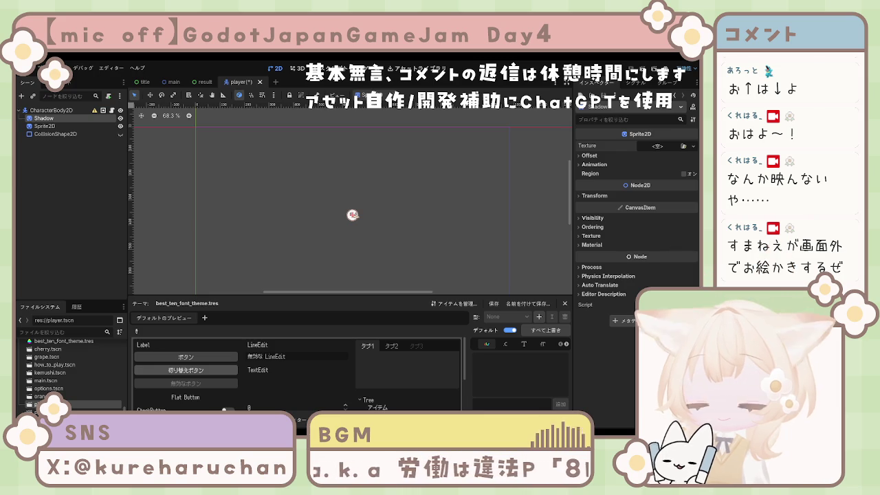
scroll(69, 372, up, 2)
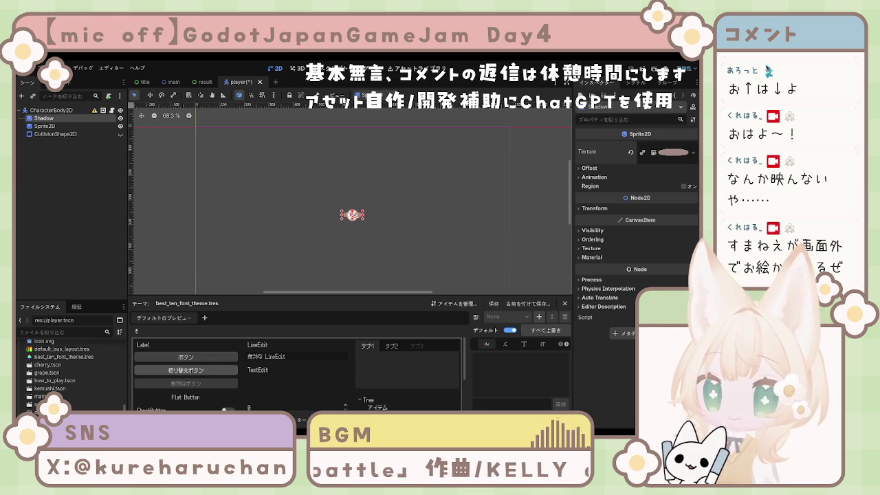
Nudge Shadow's Position y, reset it to 0, then delete the Shadow node and save the player scene.
click(593, 230)
click(594, 231)
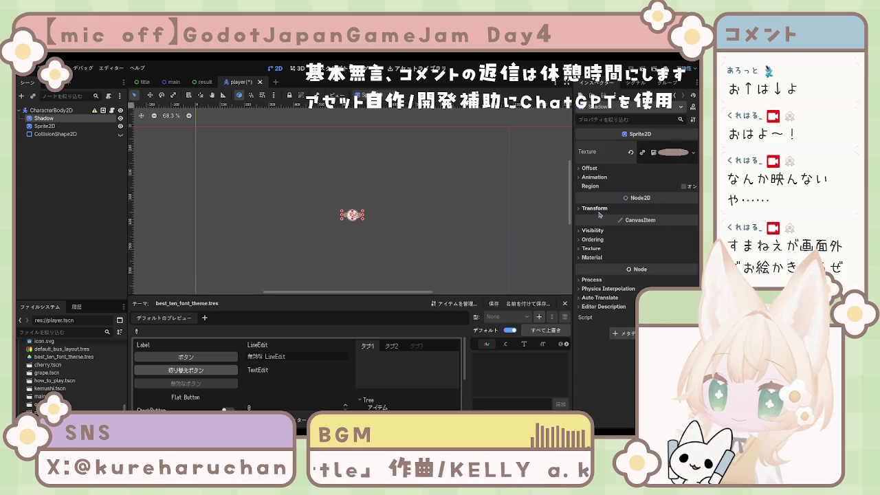
click(600, 208)
drag(658, 232, 631, 234)
click(633, 224)
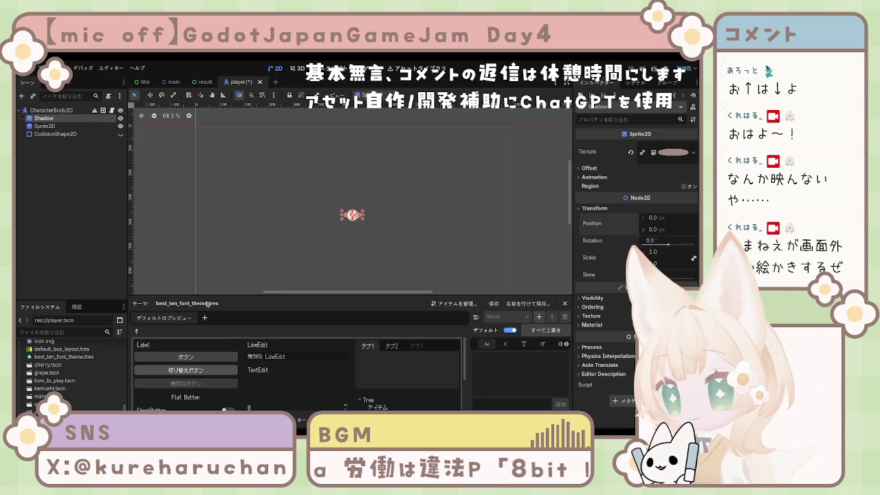
key(Delete)
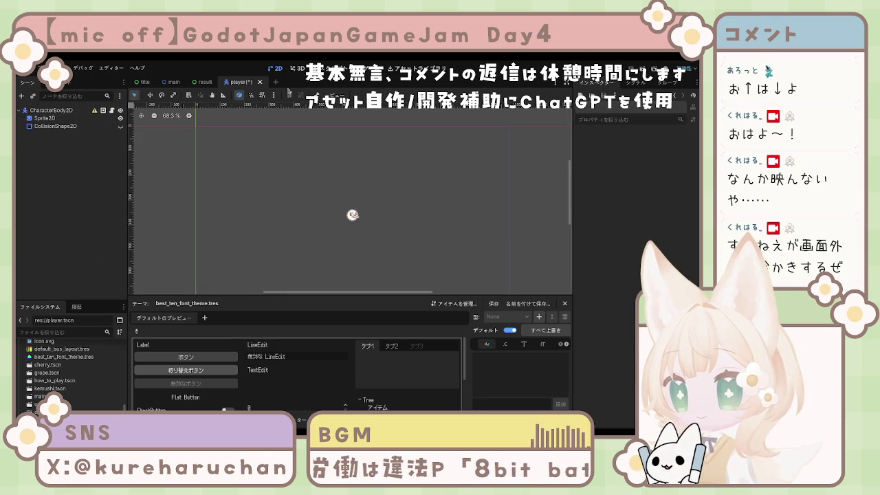
key(ctrl+s)
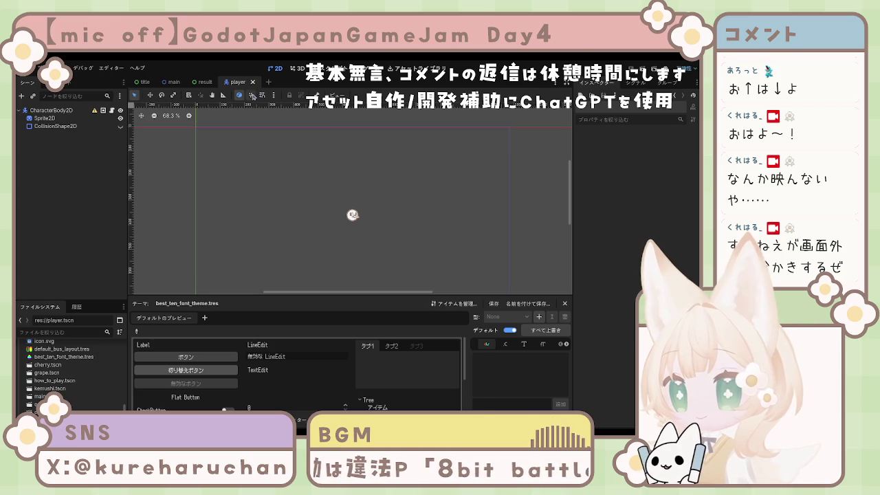
Close the player scene and open cherry.tscn from the FileSystem dock.
click(254, 83)
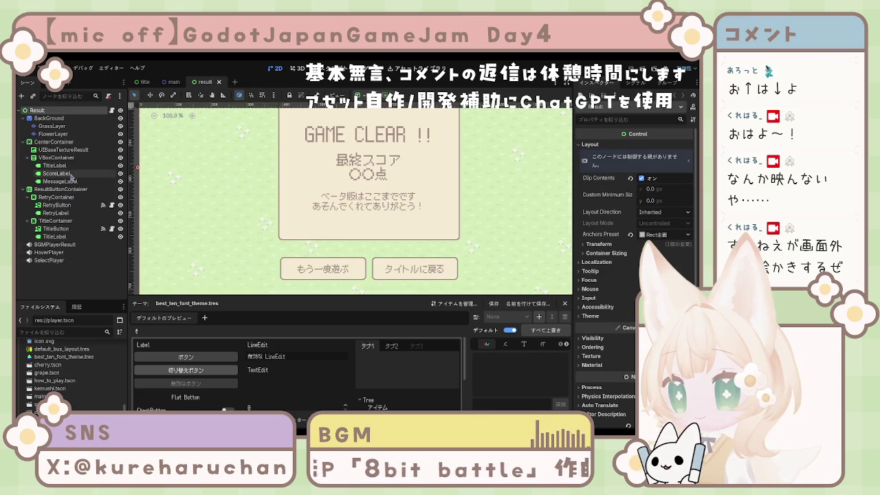
scroll(51, 368, up, 3)
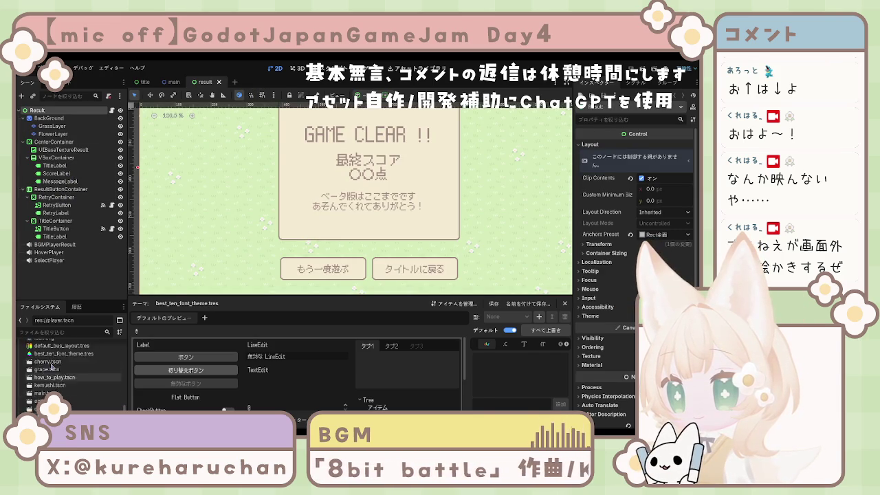
scroll(51, 368, down, 5)
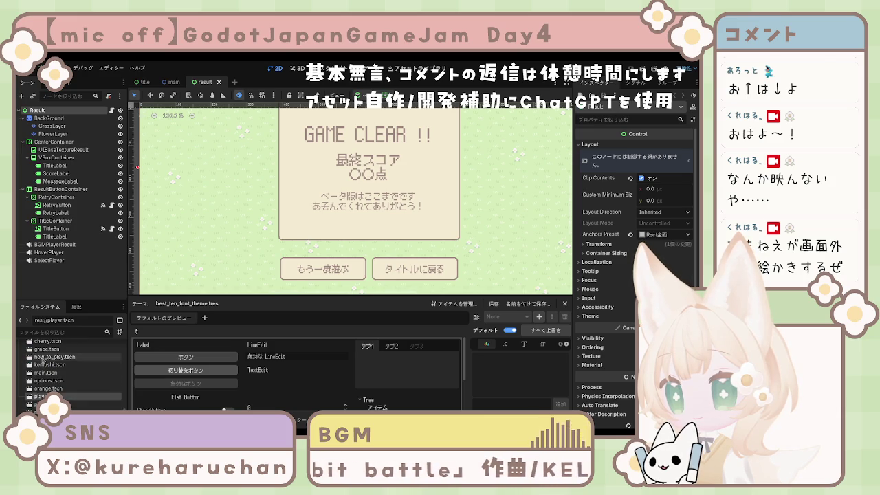
scroll(49, 383, up, 1)
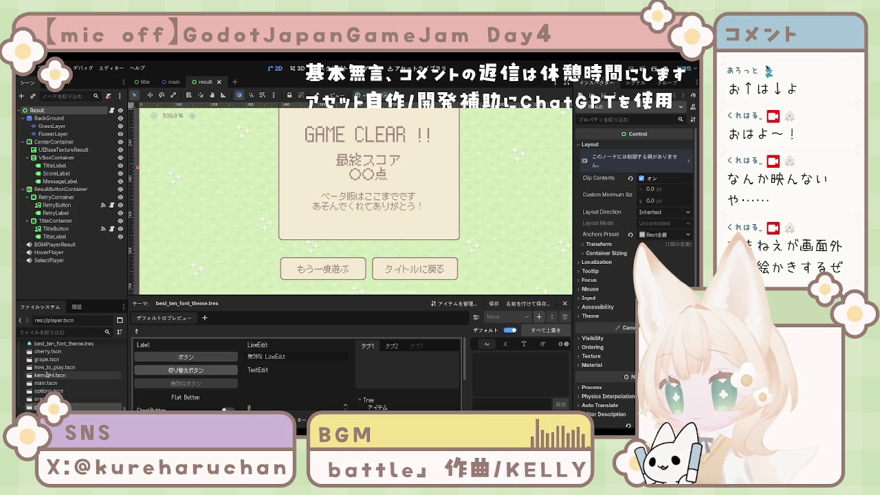
scroll(50, 379, up, 5)
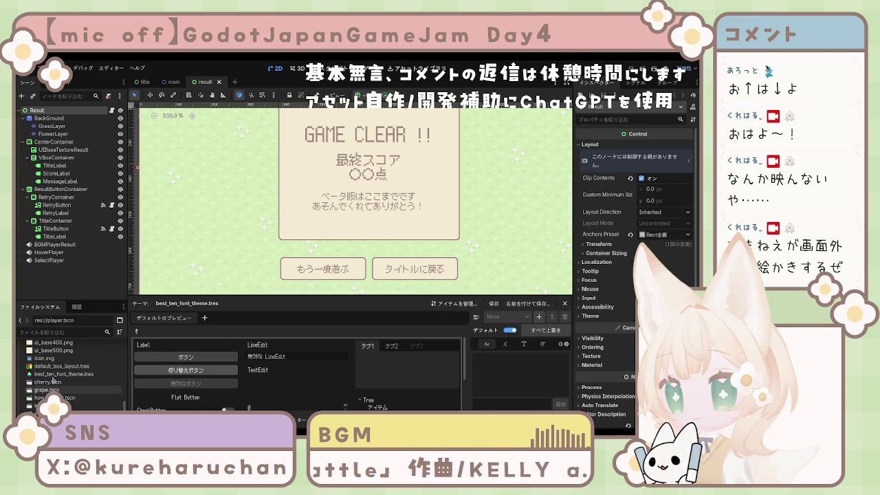
scroll(53, 380, down, 7)
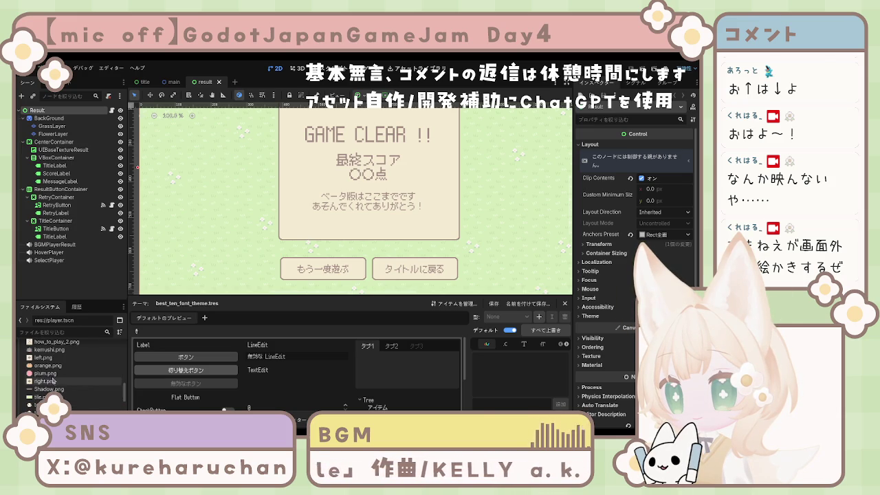
scroll(52, 385, down, 2)
scroll(48, 379, down, 3)
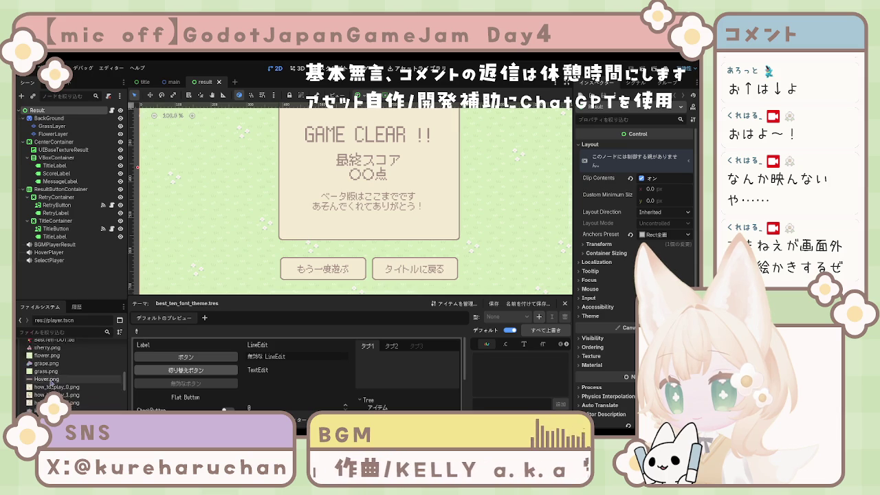
scroll(49, 380, down, 6)
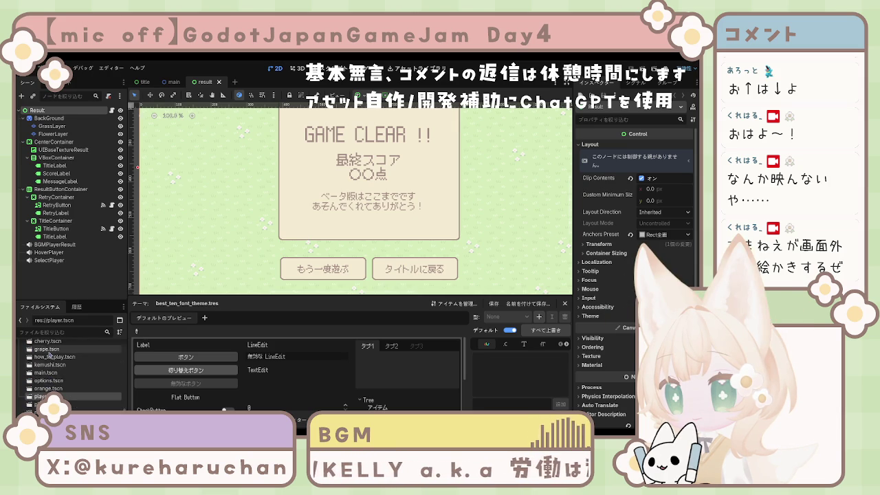
scroll(51, 354, up, 1)
double_click(48, 361)
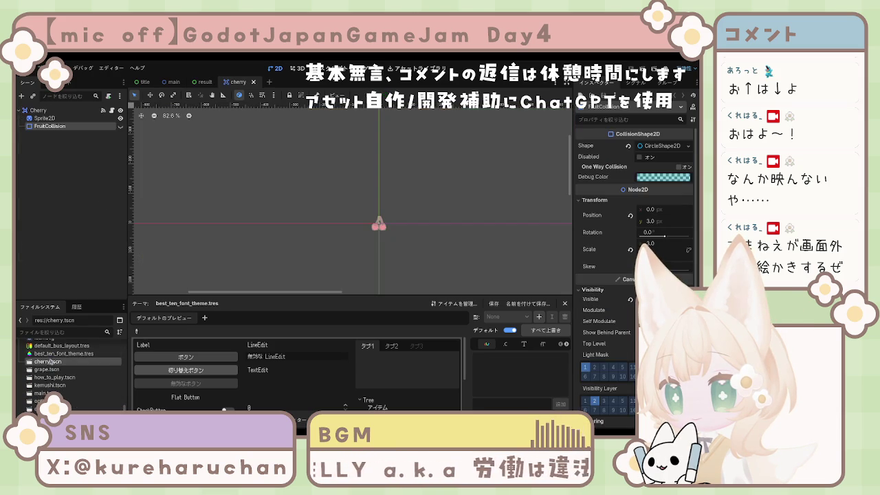
Add a Sprite2D under the Cherry root, move it above Sprite2D, and rename it Shadow.
click(45, 118)
click(38, 110)
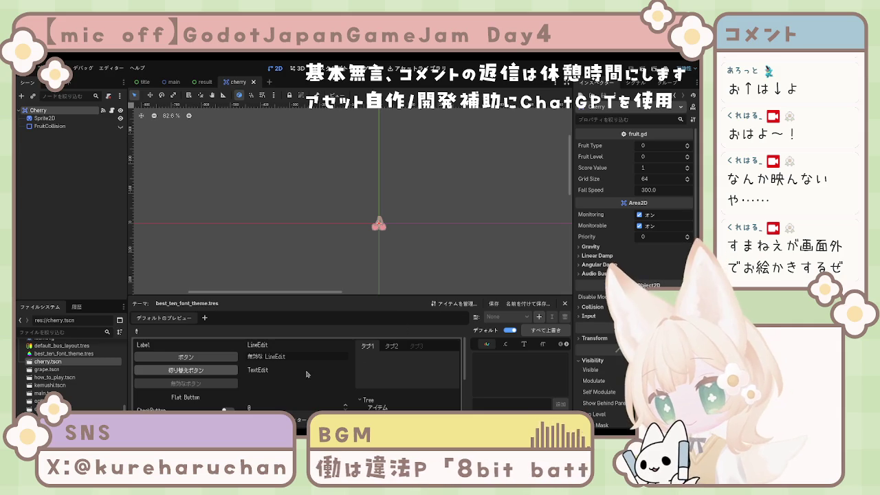
key(ctrl+v)
drag(46, 134, 58, 118)
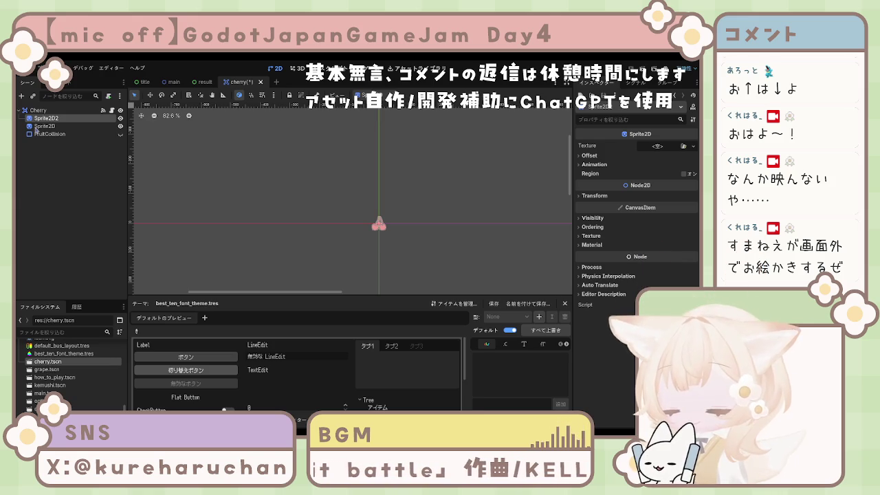
key(F2)
text(Shadow)
key(Return)
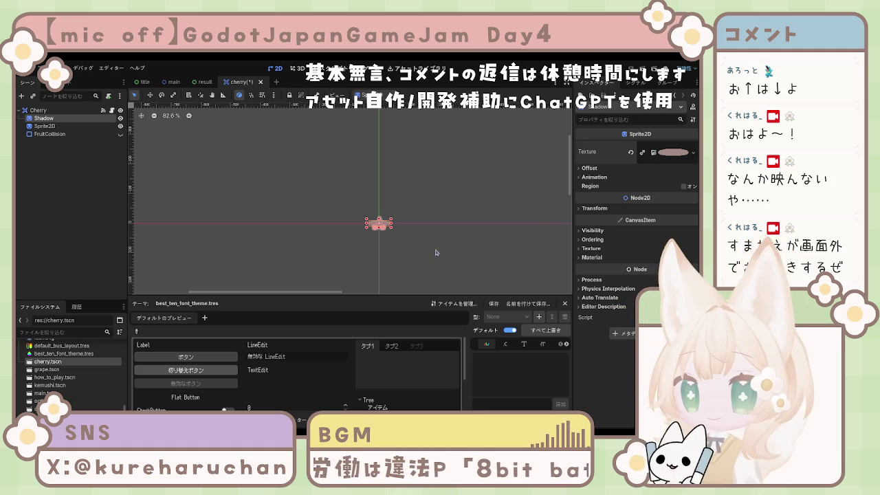
Drag the cherry's Shadow sprite down beneath the cherries until its Position y reads 20.
scroll(388, 254, up, 5)
scroll(387, 254, up, 8)
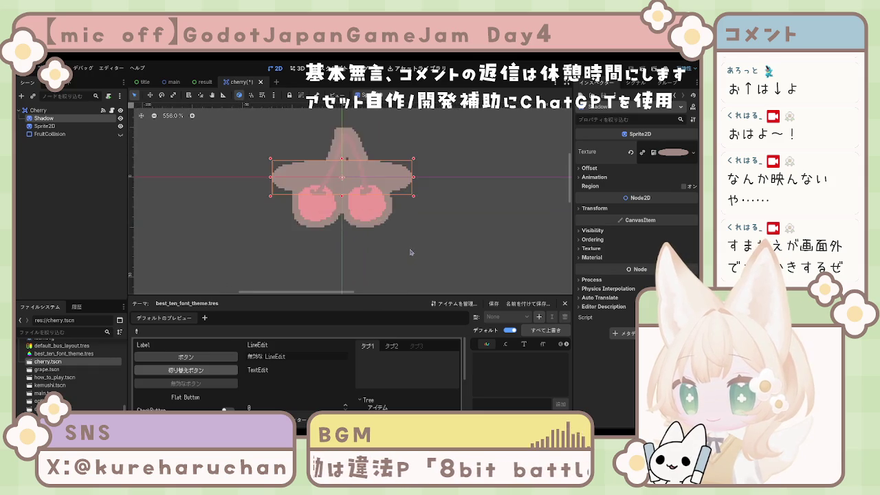
drag(414, 238, 461, 279)
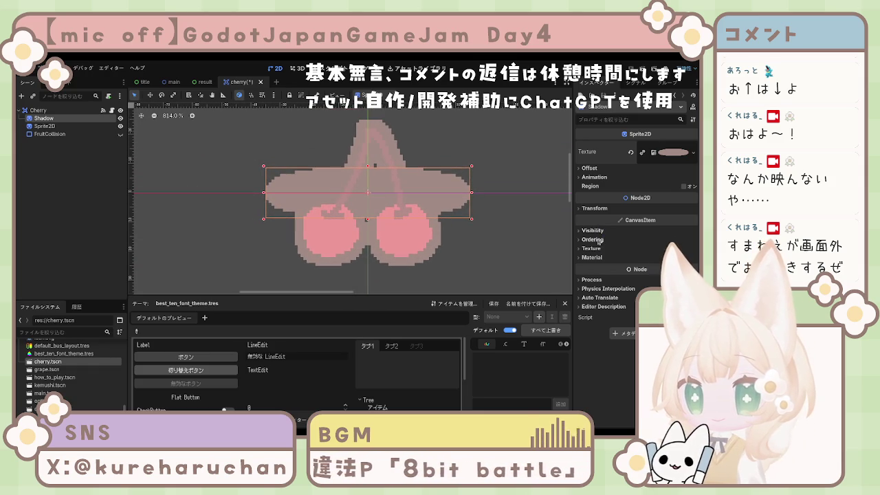
click(593, 281)
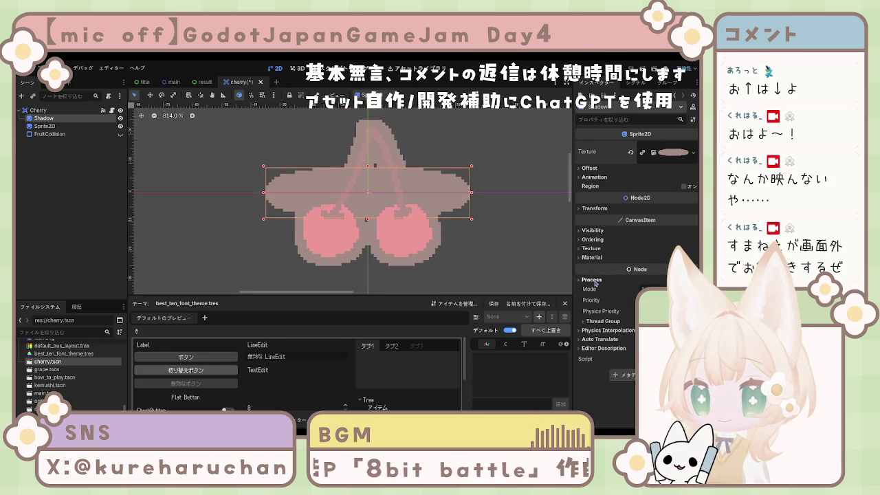
click(593, 280)
click(591, 248)
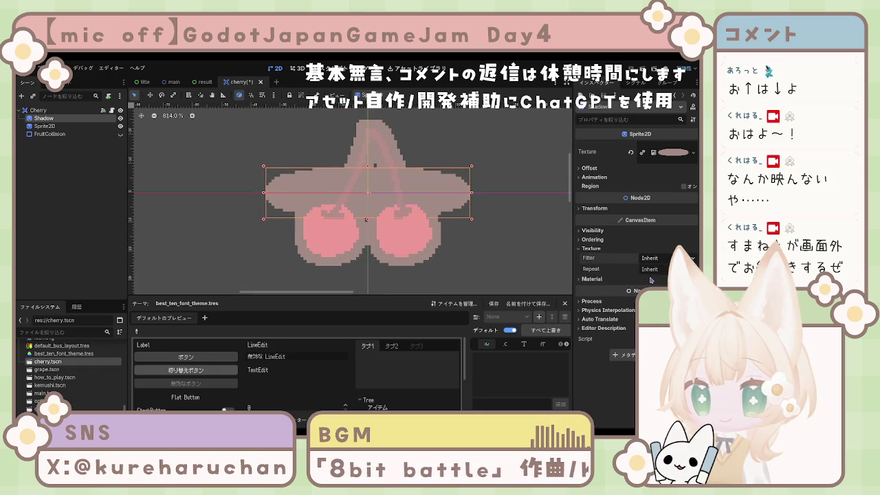
click(602, 212)
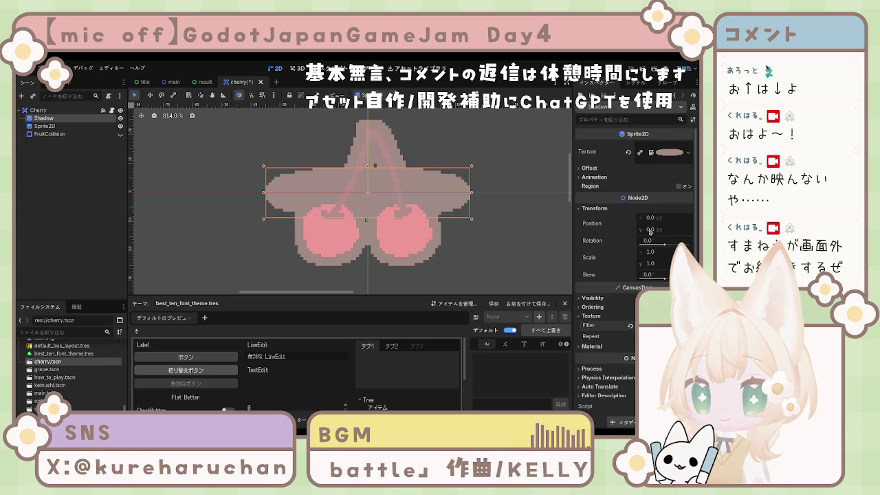
drag(649, 230, 666, 231)
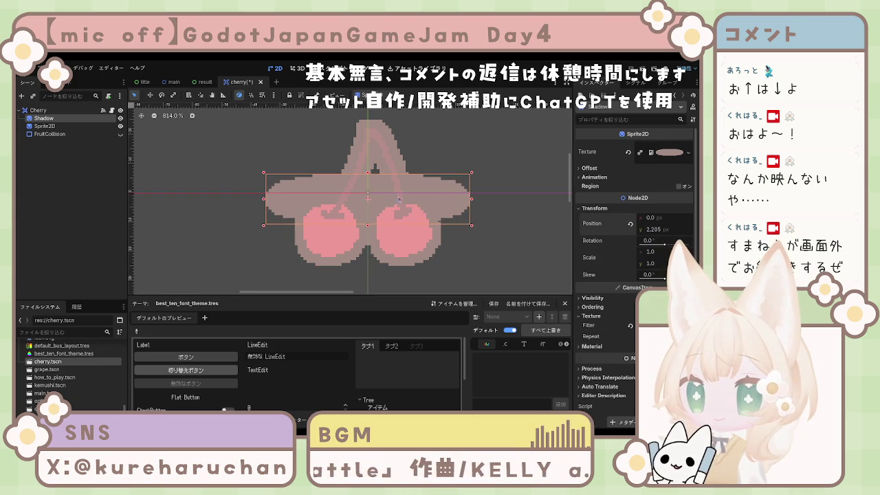
drag(450, 194, 448, 247)
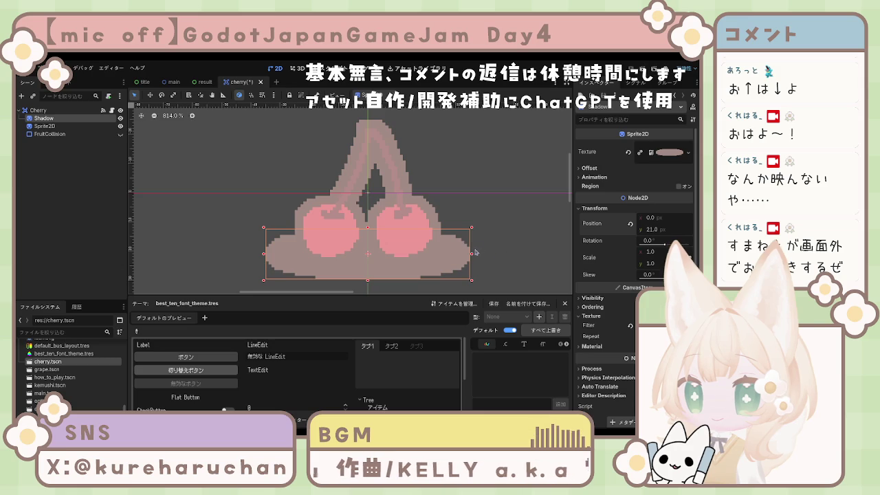
key(Up)
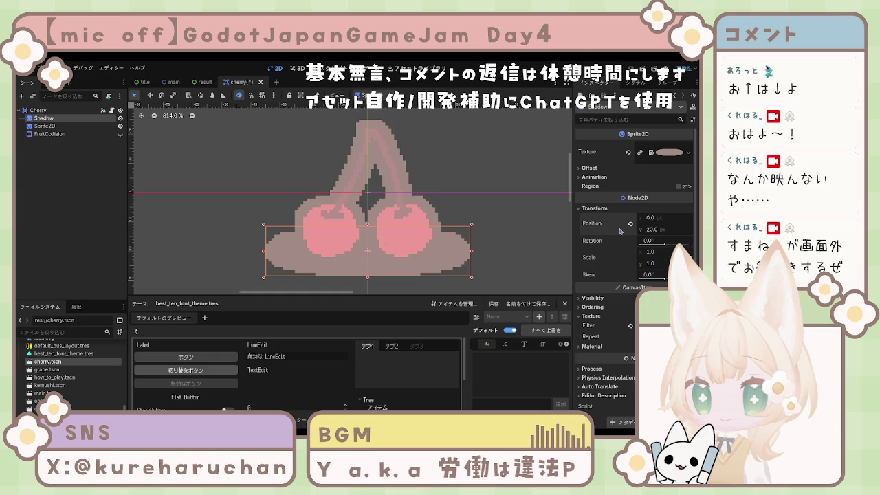
click(595, 178)
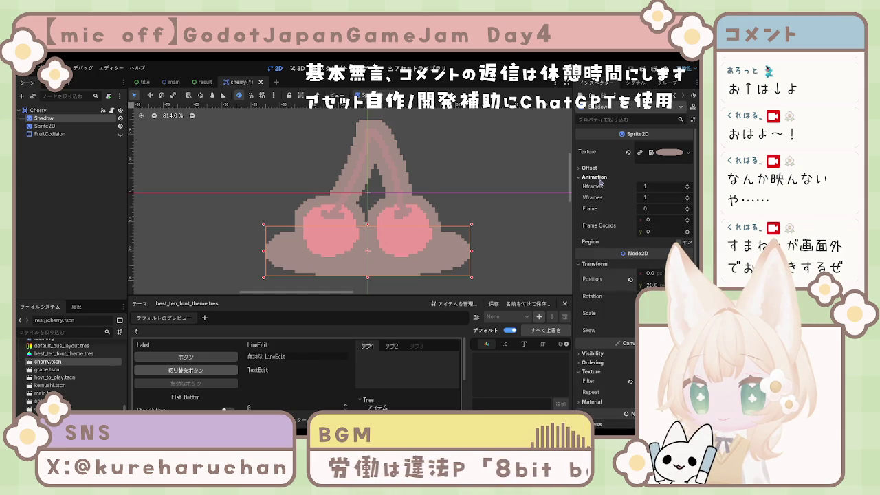
Expand the Shadow's Inspector sections down to Visibility to adjust its Modulate colour.
click(599, 180)
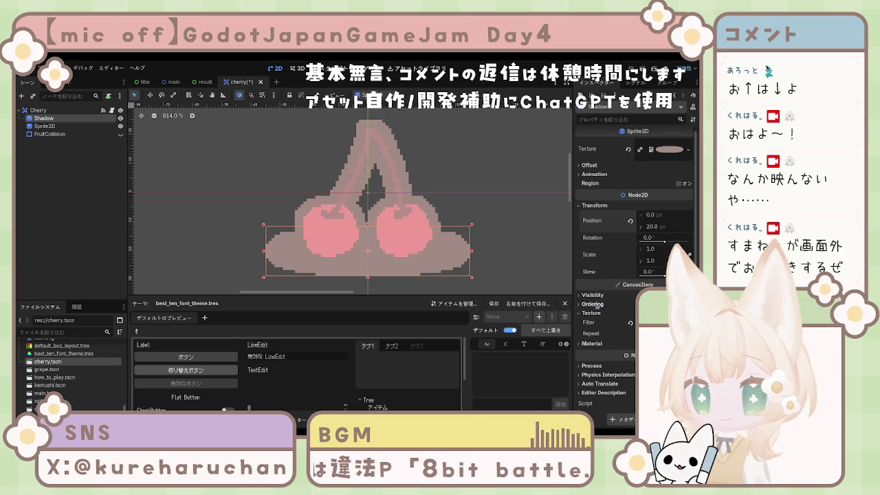
click(592, 343)
click(592, 343)
click(593, 366)
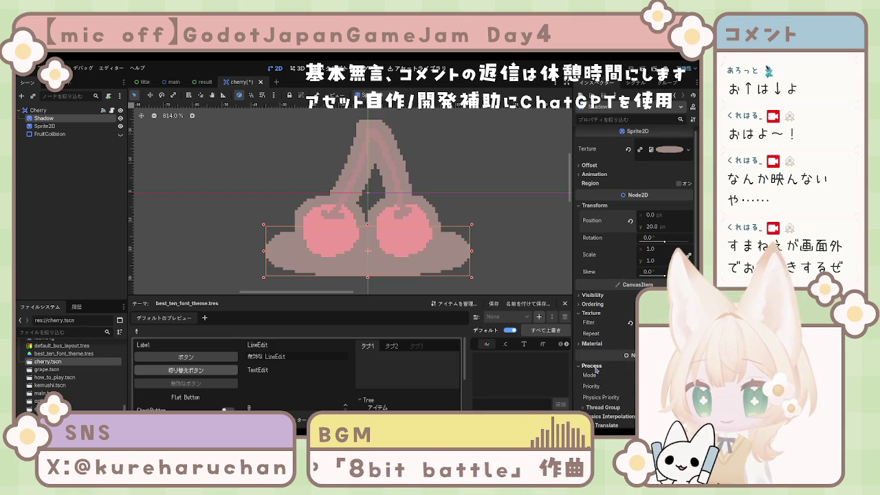
click(593, 366)
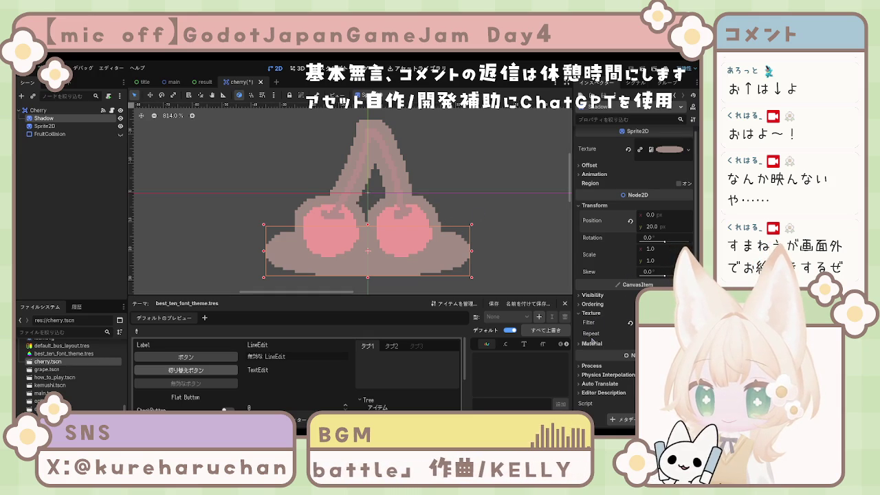
click(593, 304)
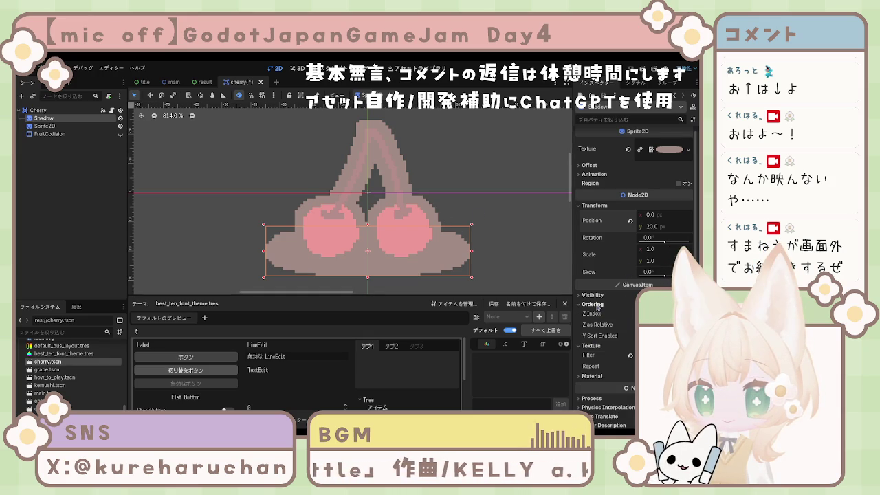
click(596, 305)
click(593, 295)
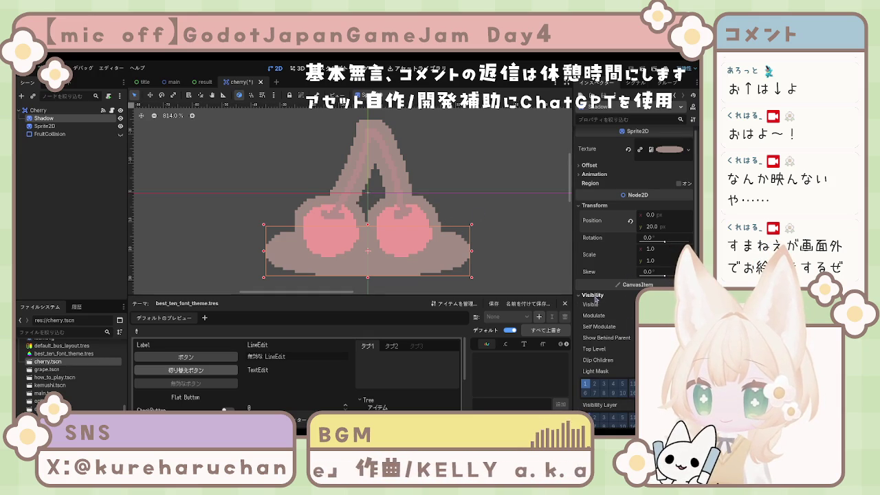
scroll(602, 301, down, 2)
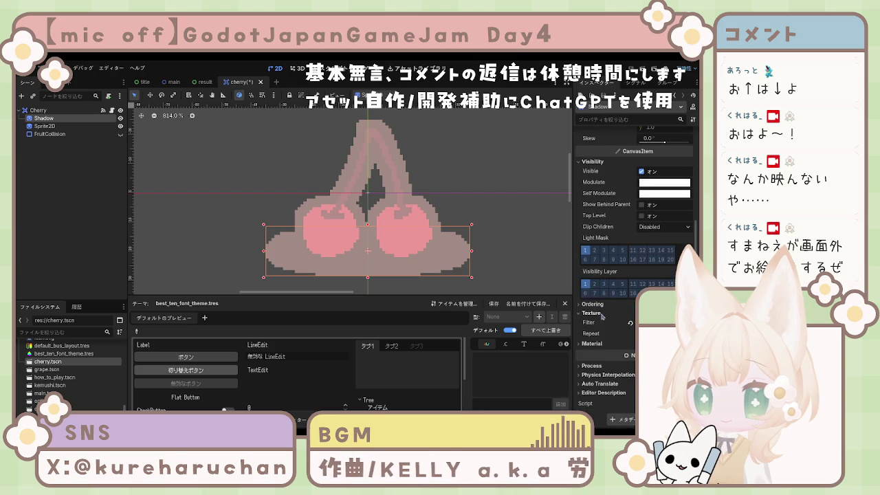
scroll(603, 314, down, 1)
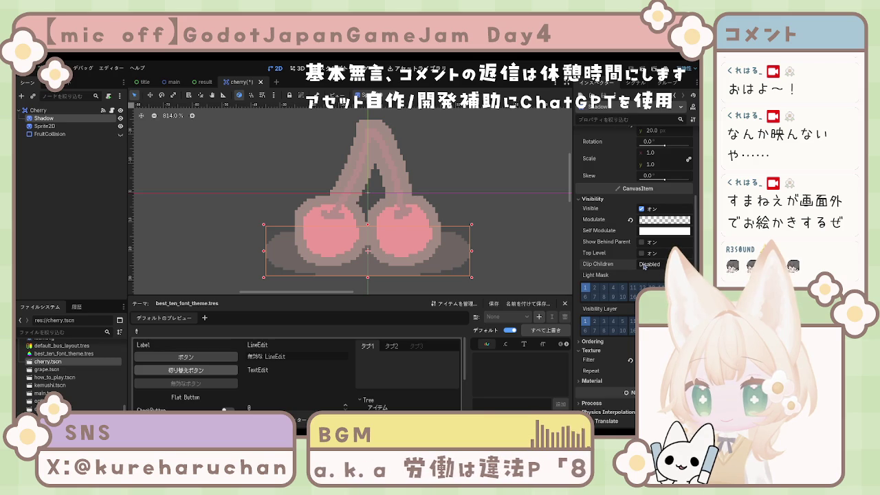
Toggle Top Level on and back off, save the cherry scene, and switch to the Script editor.
click(641, 253)
click(642, 253)
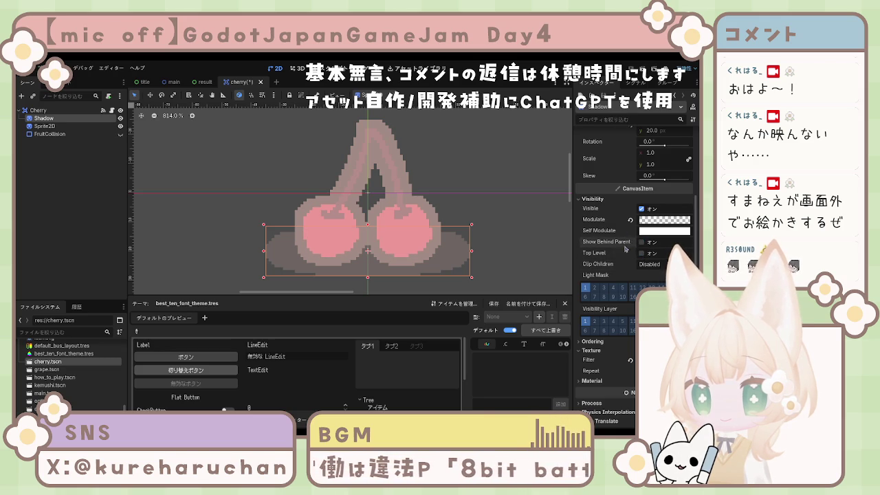
scroll(608, 276, down, 2)
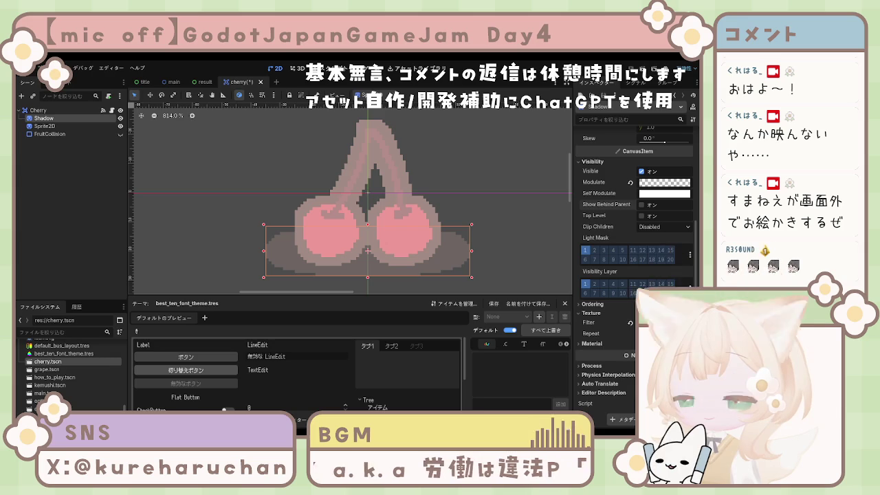
click(462, 186)
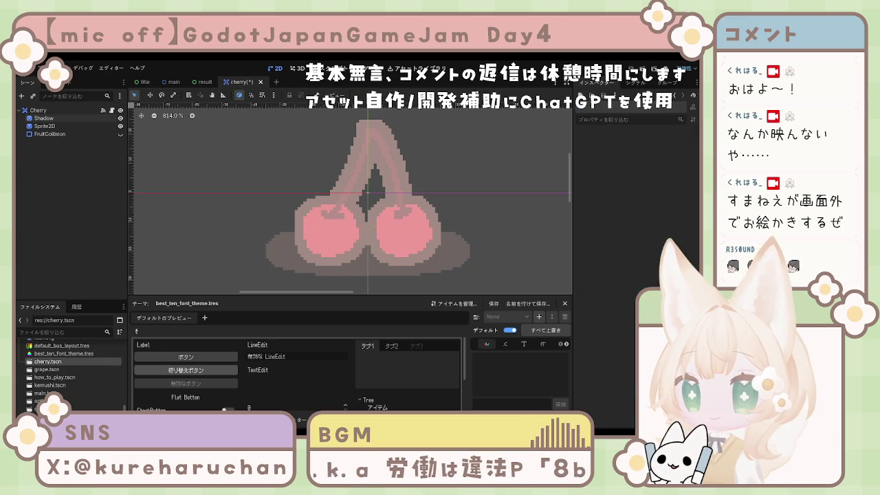
click(45, 126)
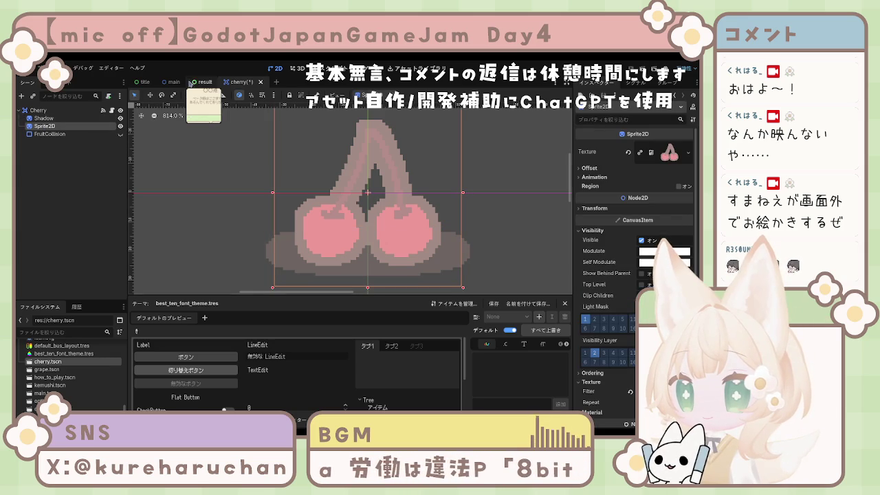
key(ctrl+s)
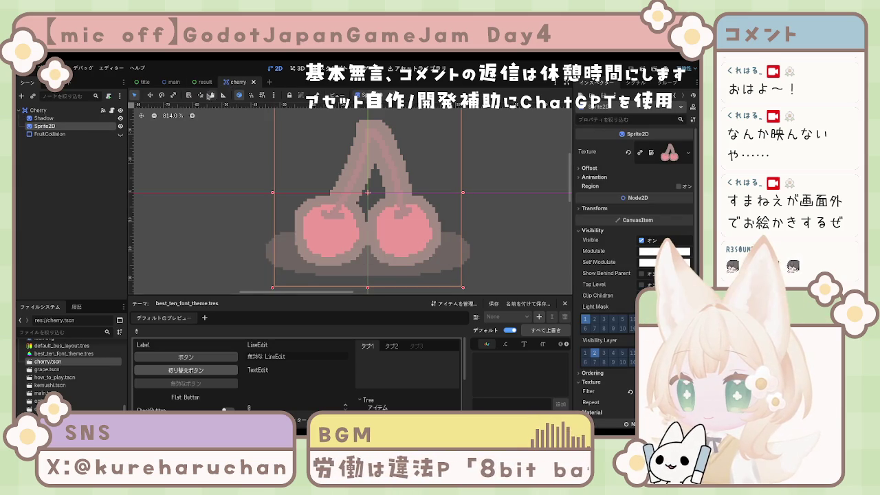
key(ctrl+F3)
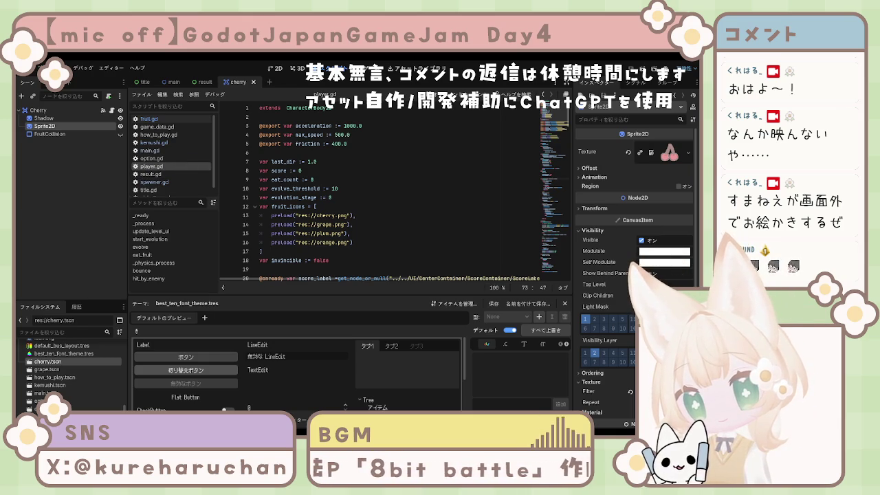
scroll(157, 169, down, 1)
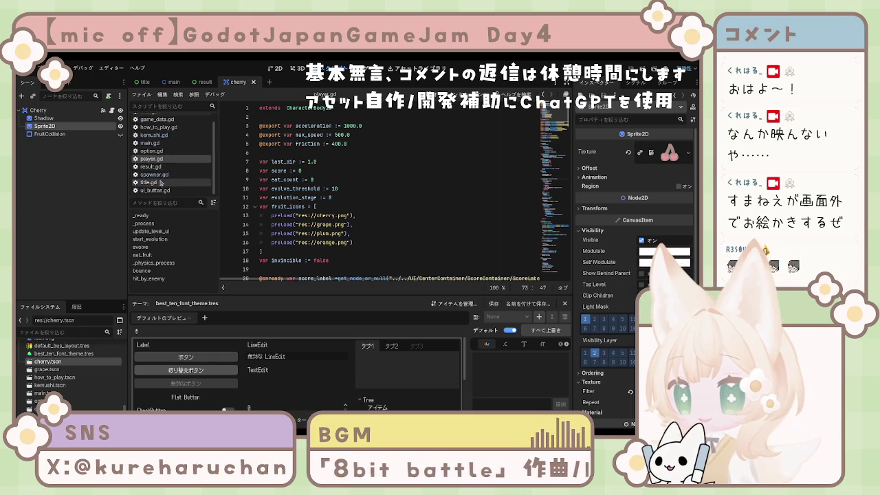
click(159, 174)
click(310, 180)
scroll(311, 179, down, 7)
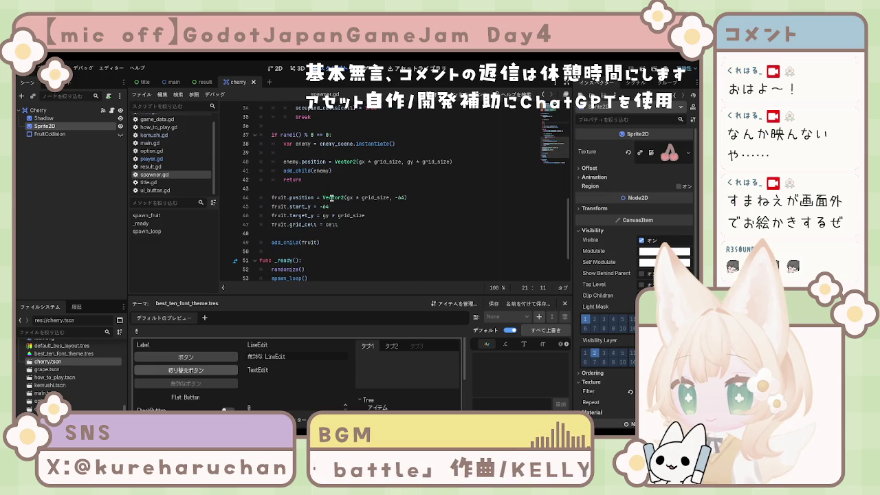
scroll(329, 201, down, 2)
scroll(329, 200, up, 8)
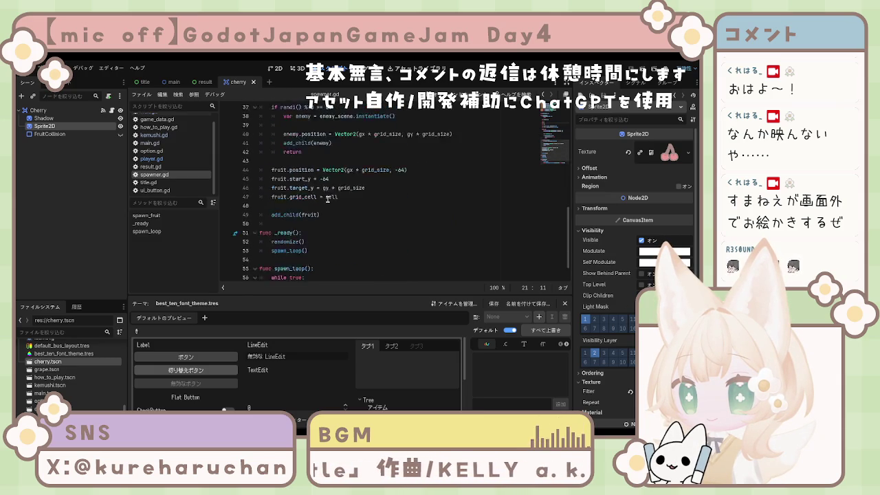
scroll(328, 207, up, 1)
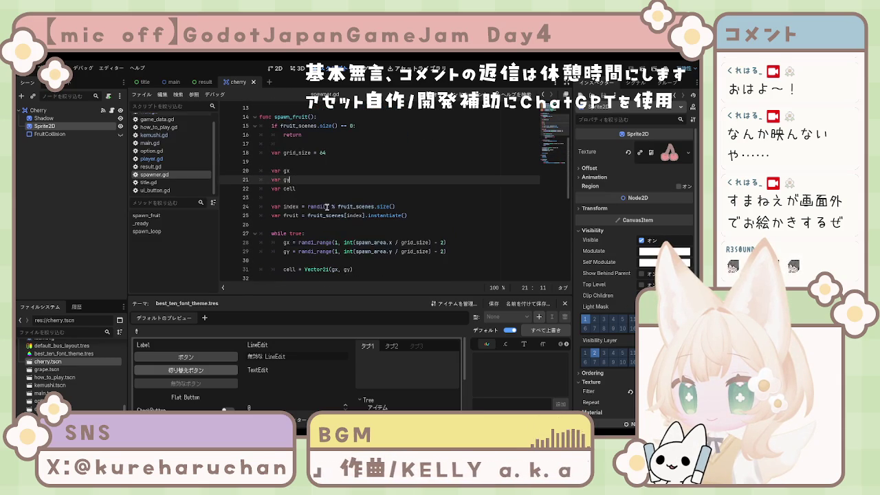
scroll(331, 205, up, 1)
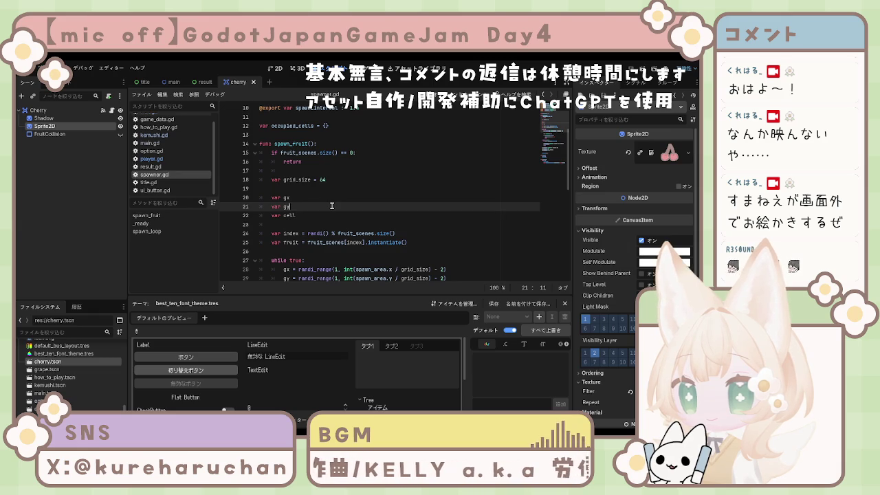
scroll(332, 206, down, 1)
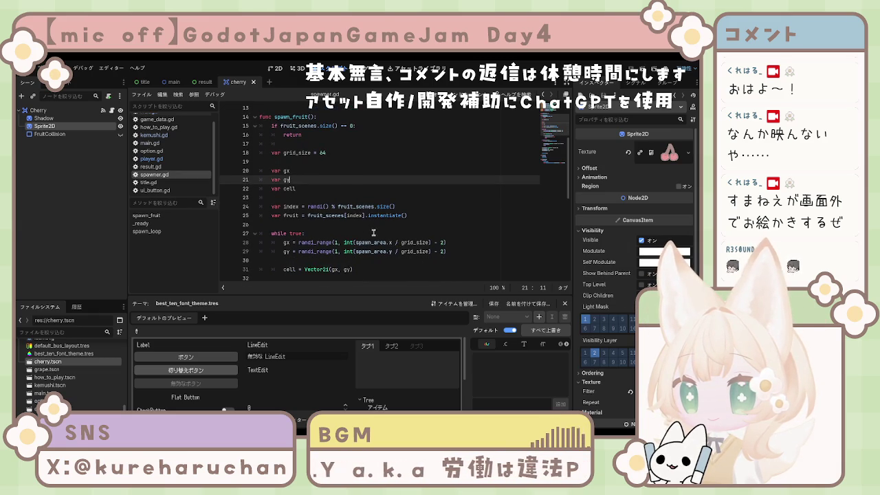
scroll(306, 213, up, 2)
scroll(307, 213, up, 2)
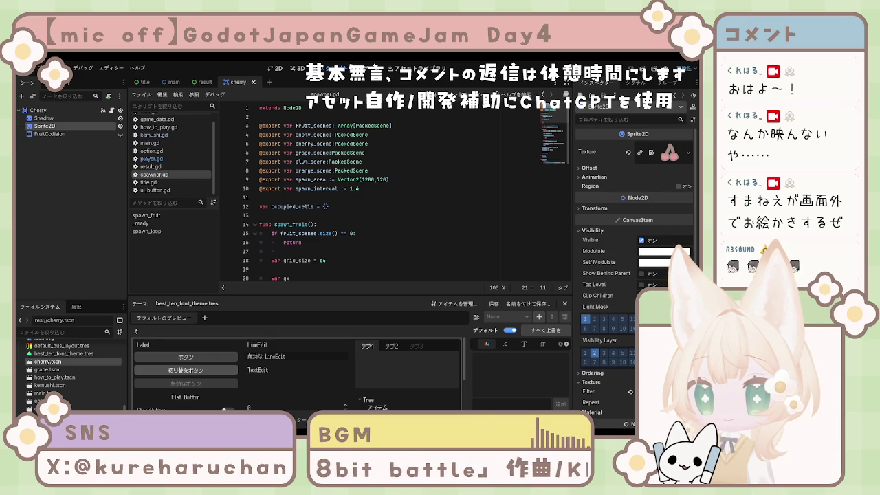
scroll(379, 193, down, 4)
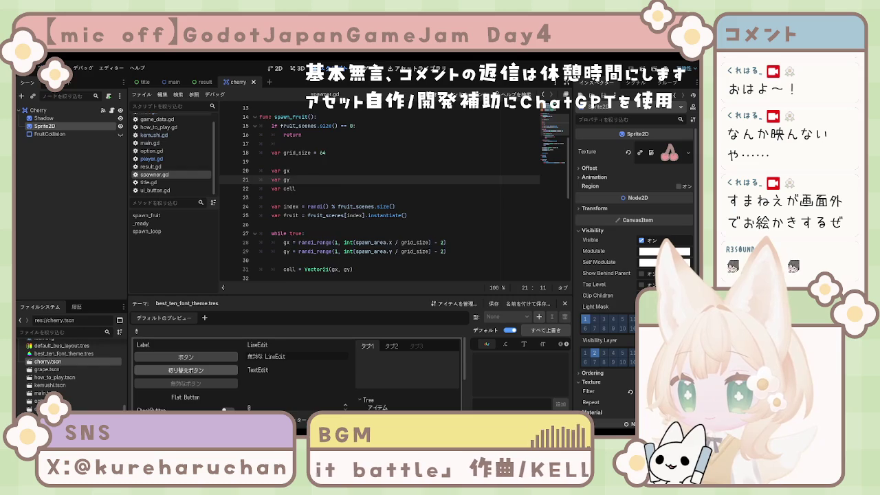
scroll(379, 192, down, 6)
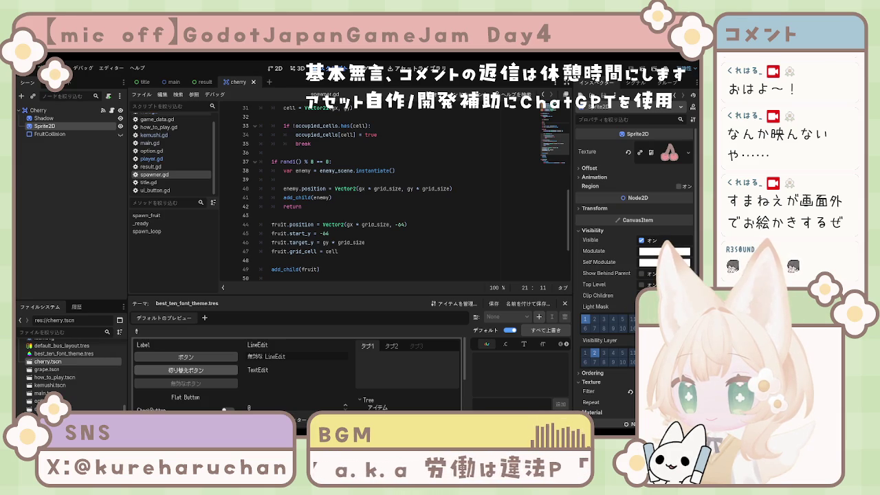
scroll(392, 193, up, 3)
scroll(392, 193, up, 1)
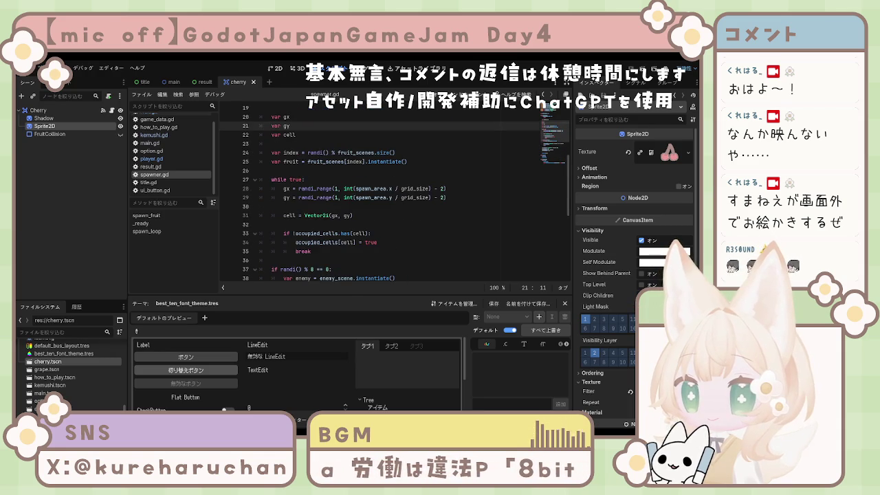
scroll(392, 192, up, 2)
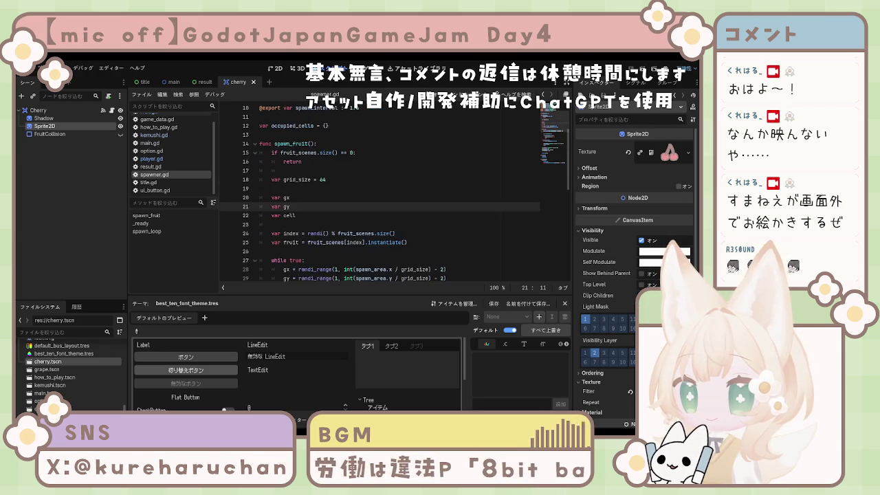
scroll(392, 193, down, 2)
scroll(392, 192, down, 2)
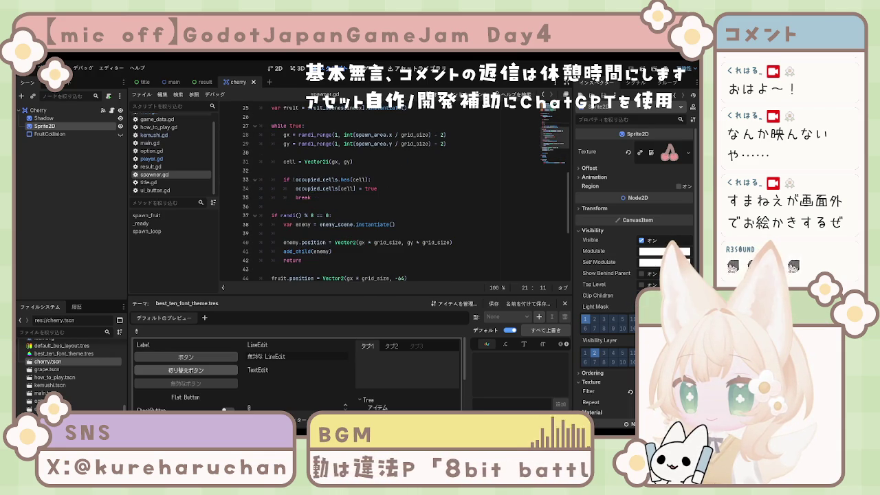
scroll(392, 192, down, 1)
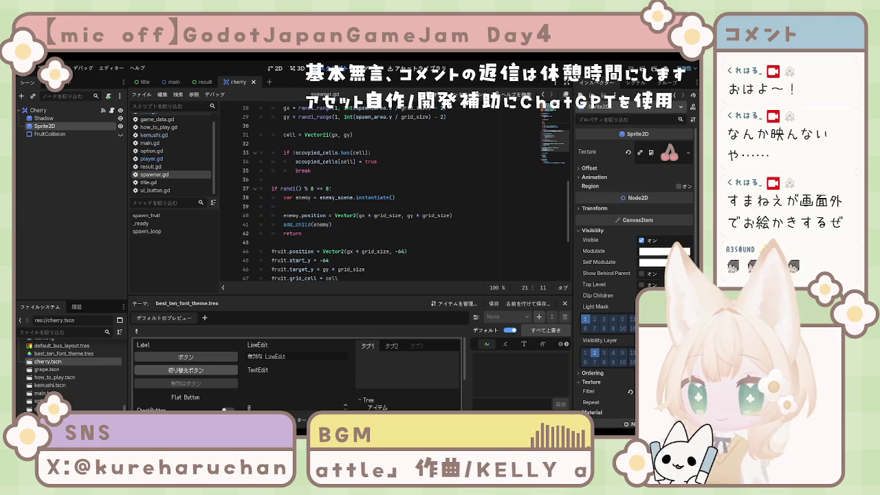
Replace the enemy spawn block in spawner.gd with the pasted scale-to-1.2 pop-in tween code.
click(405, 252)
key(shift+Up)
key(ctrl+a)
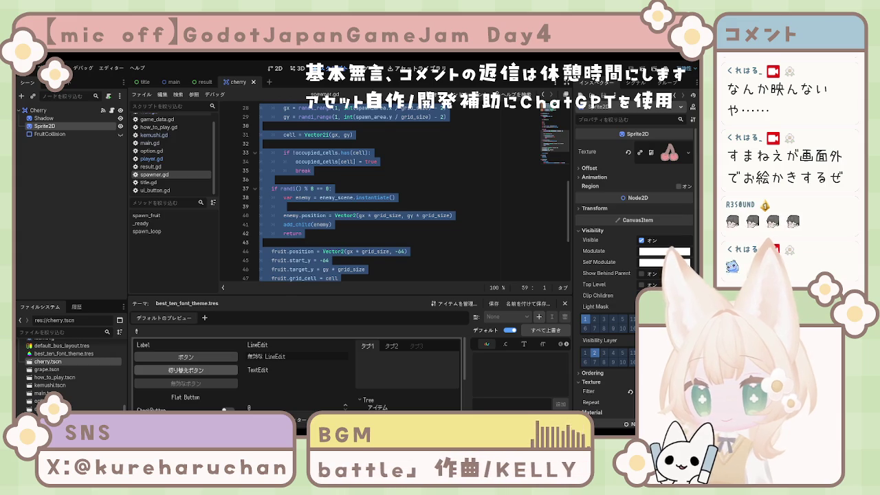
click(375, 224)
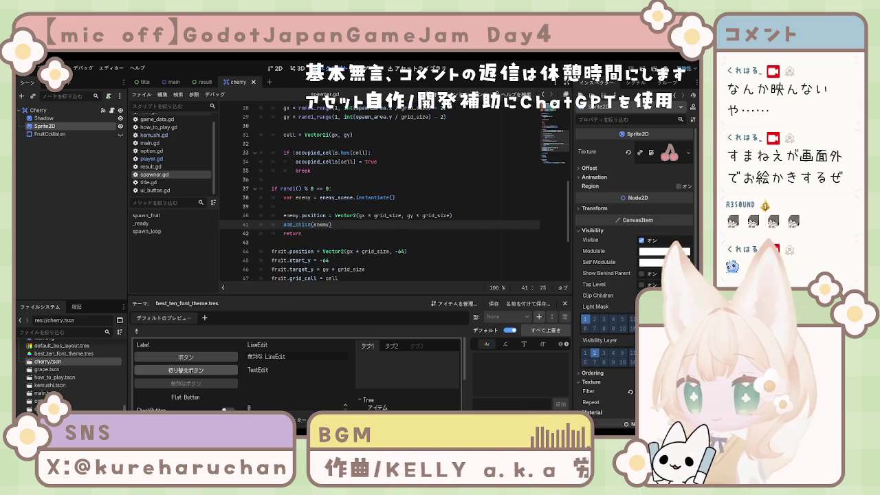
mouse_move(272, 188)
mouse_down()
mouse_move(300, 203)
mouse_move(323, 235)
mouse_up()
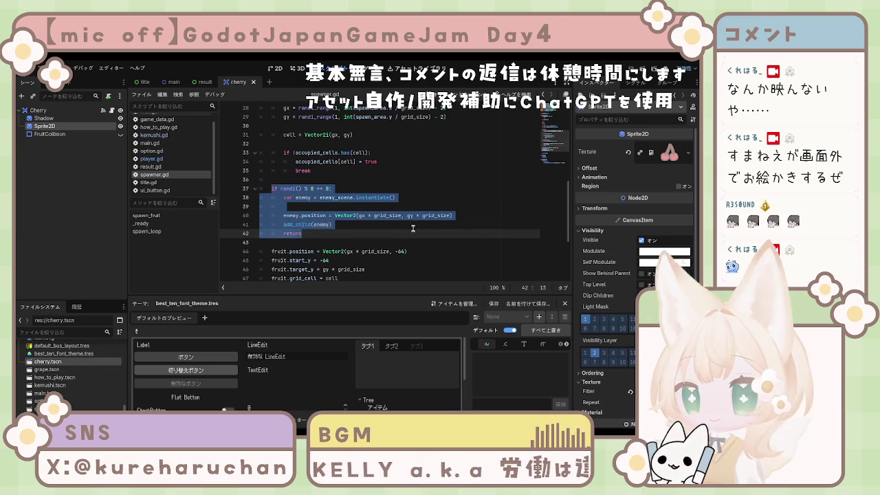
key(ctrl+v)
Indent the pasted tween lines into the if block and save spawner.gd.
scroll(412, 230, up, 7)
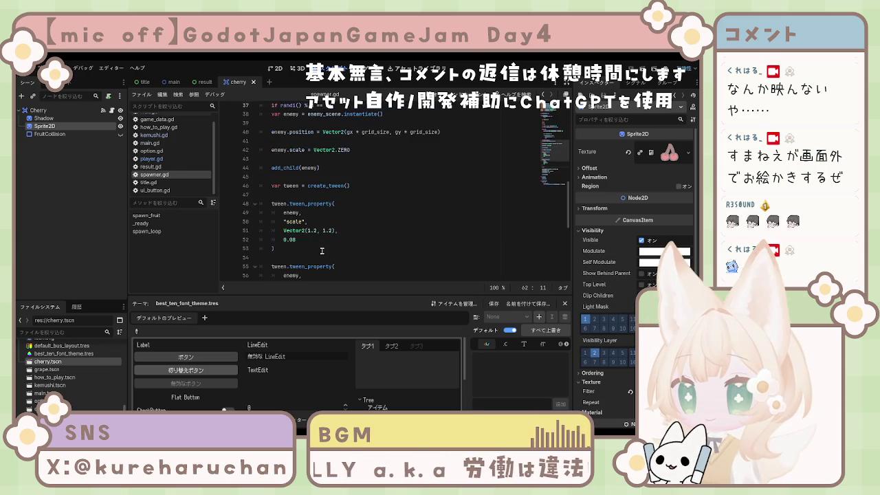
click(330, 242)
scroll(331, 239, down, 2)
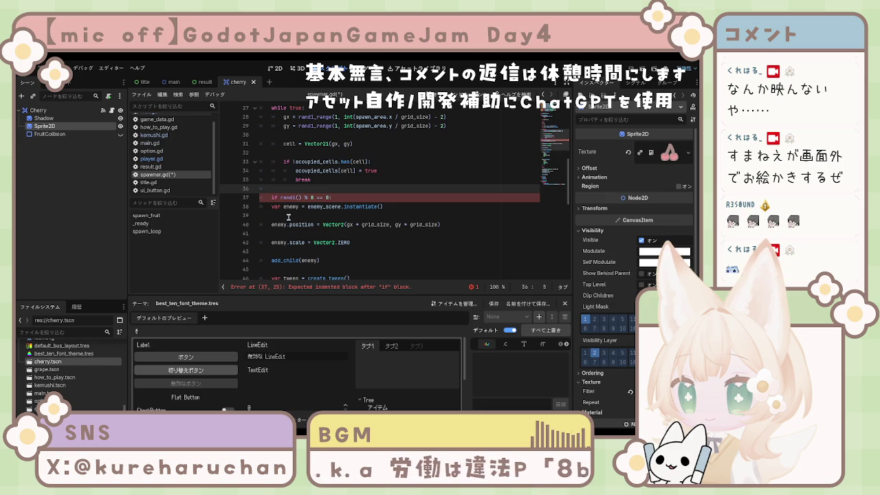
mouse_move(273, 208)
mouse_down()
mouse_move(344, 278)
mouse_move(356, 242)
mouse_move(362, 256)
mouse_up()
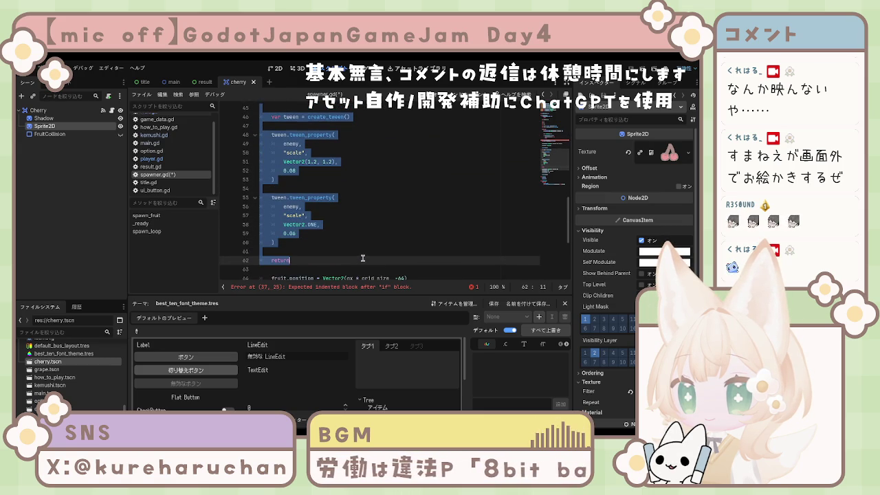
key(Tab)
scroll(362, 256, up, 7)
click(382, 251)
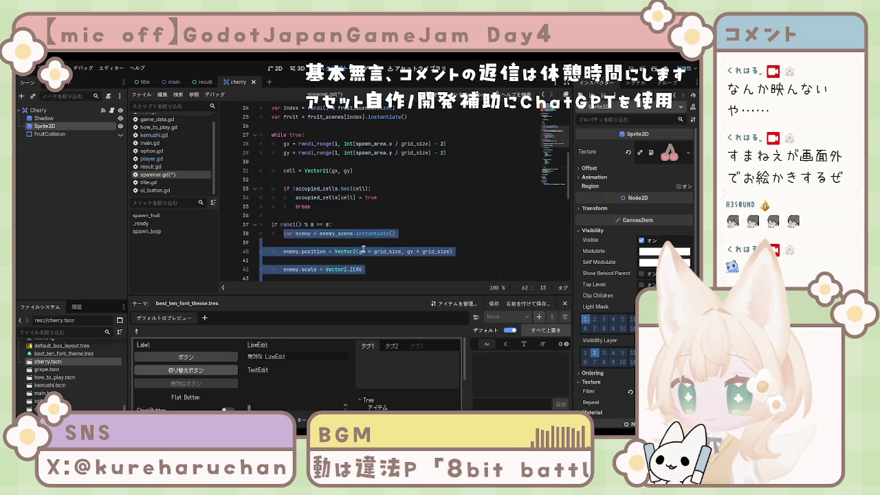
key(ctrl+s)
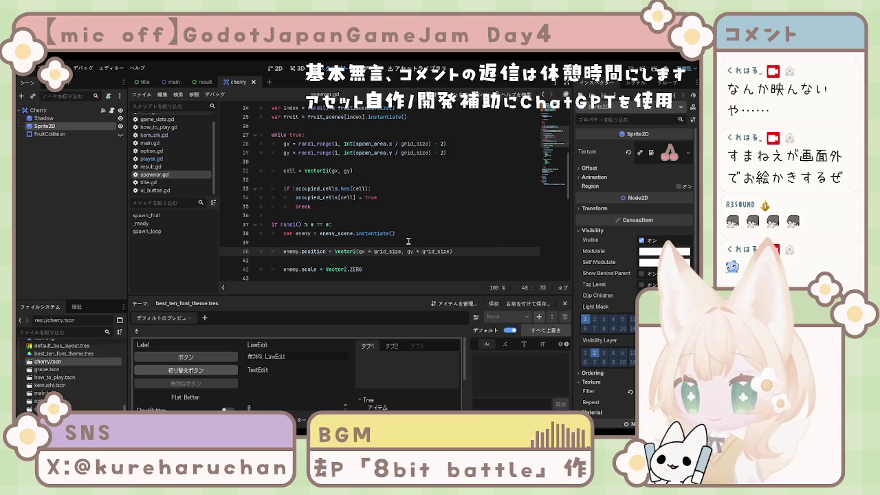
Run the game with F5 to test the enemy pop-in animation.
scroll(411, 241, down, 2)
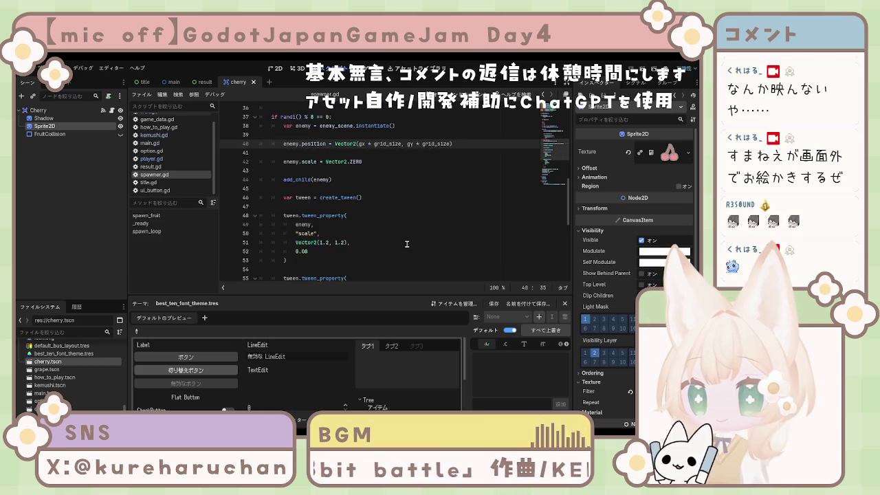
scroll(480, 265, down, 7)
scroll(389, 236, up, 5)
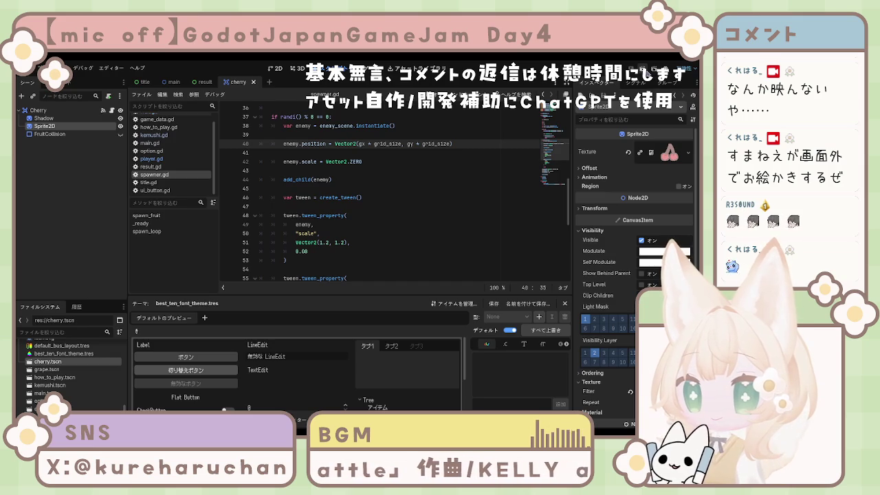
key(F5)
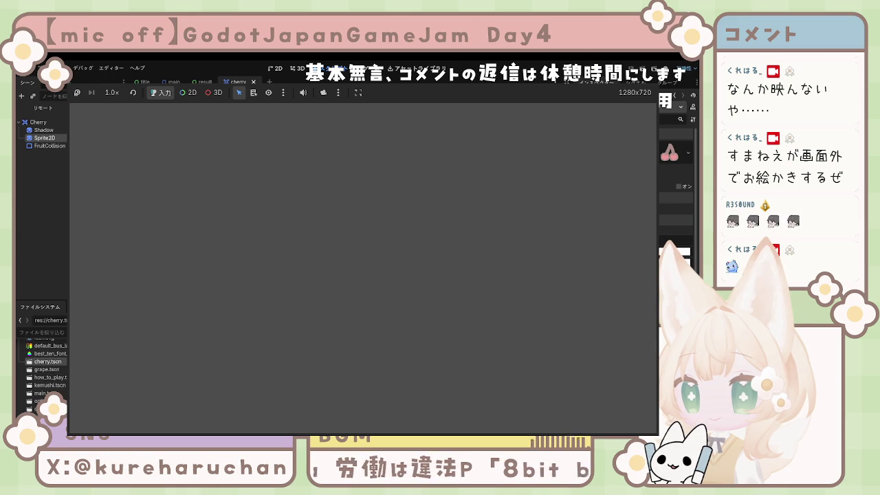
Stop the game and review the tweens scaling to 1.2 over 0.08, then back over 0.06.
key(F8)
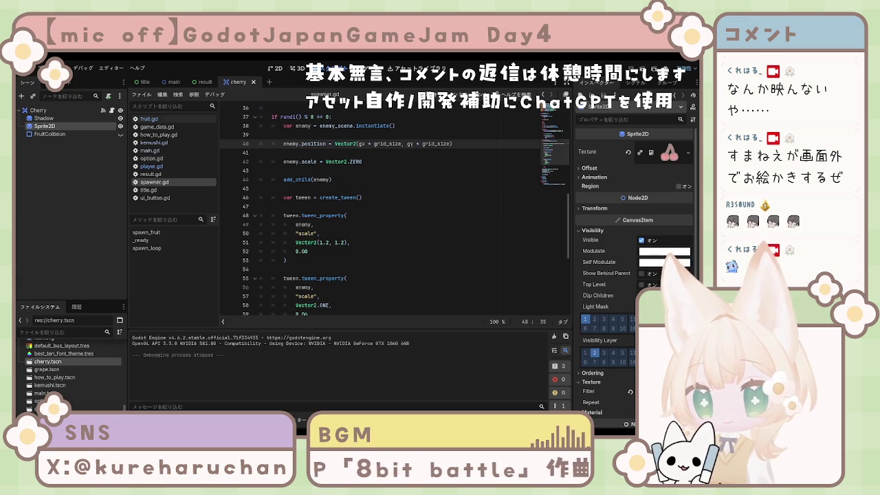
click(381, 270)
scroll(381, 270, down, 2)
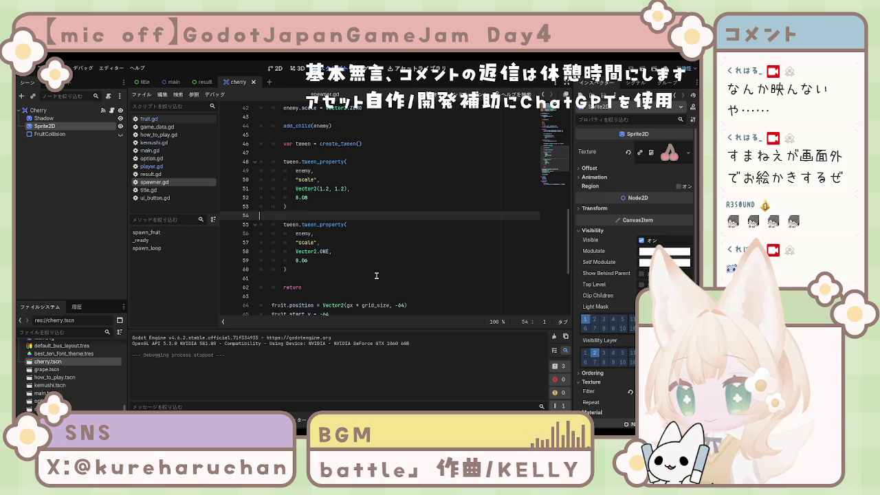
scroll(377, 283, up, 1)
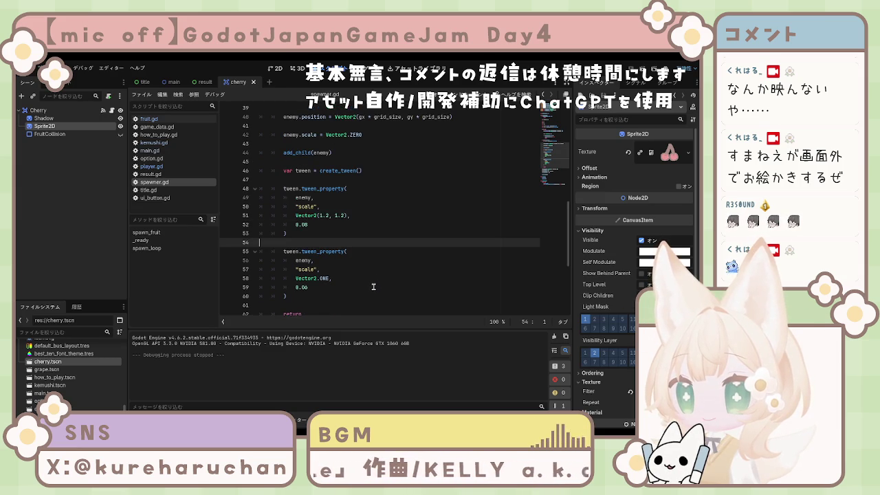
scroll(372, 282, down, 3)
scroll(372, 281, up, 1)
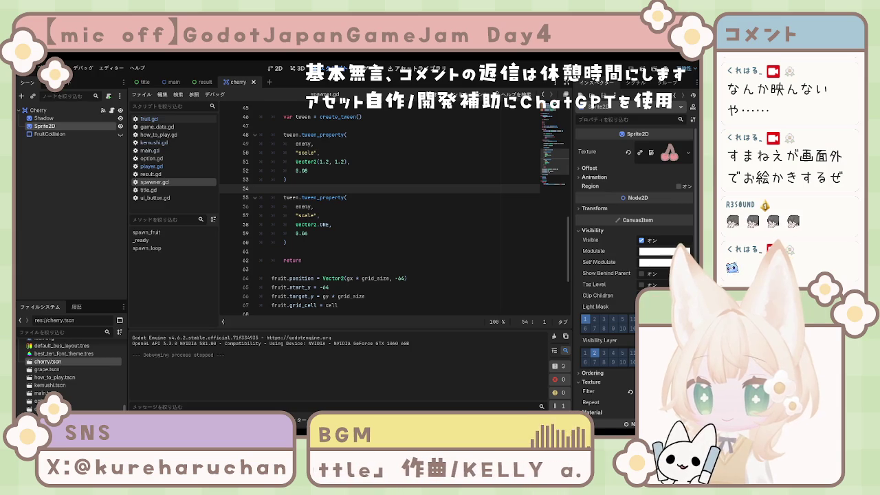
Paste the squash-and-stretch scale tweens over the old pop-in tween block.
click(321, 197)
scroll(279, 149, up, 4)
mouse_move(272, 144)
mouse_down()
mouse_move(341, 211)
mouse_move(350, 251)
mouse_move(344, 207)
mouse_up()
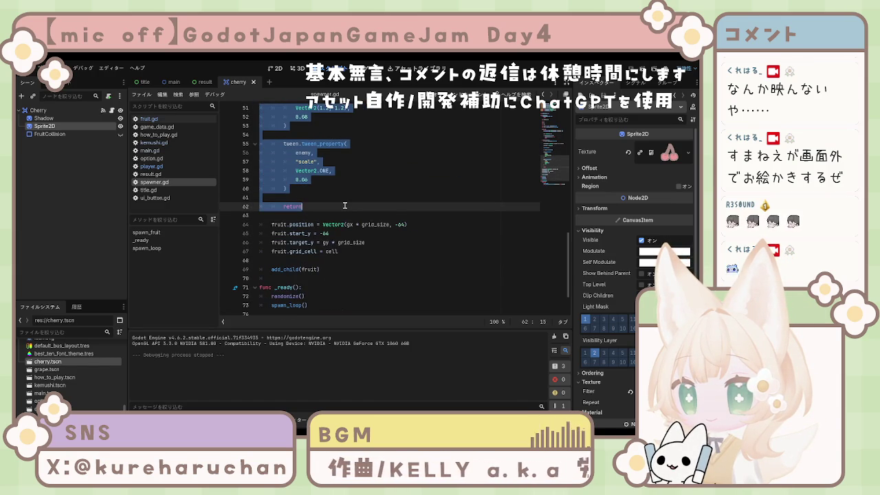
key(ctrl+v)
Indent the pasted tweens into the if block, save spawner.gd, and run the game.
scroll(318, 258, up, 6)
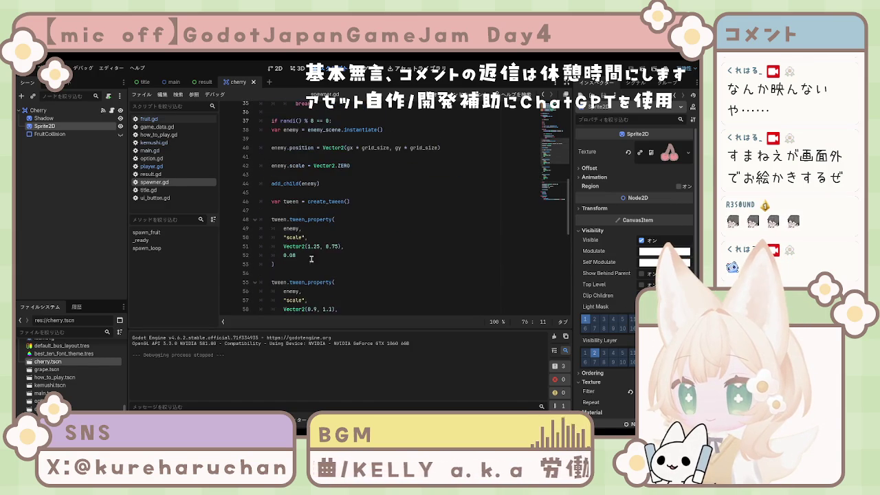
mouse_move(273, 135)
mouse_down()
mouse_move(333, 237)
mouse_move(323, 180)
mouse_up()
key(Tab)
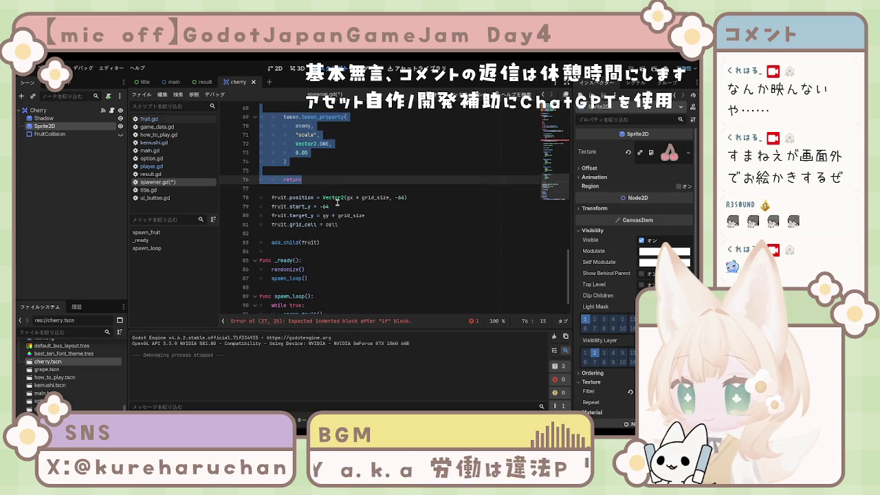
click(288, 233)
key(ctrl+s)
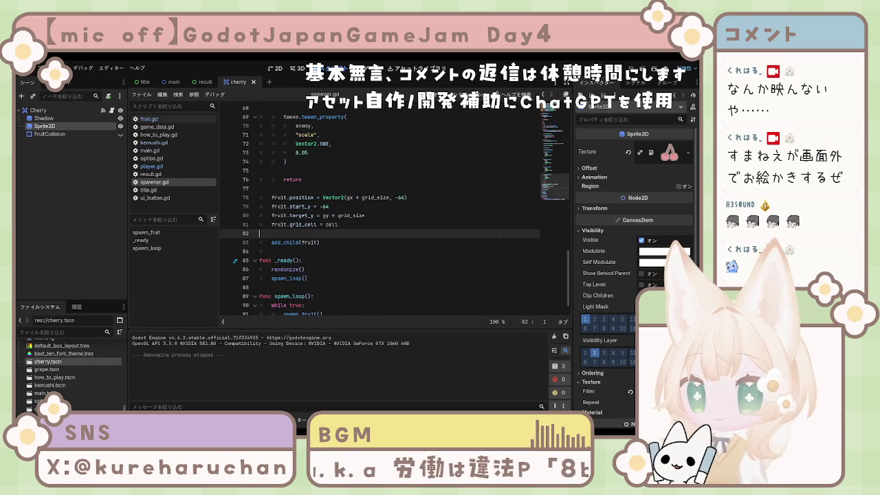
key(F5)
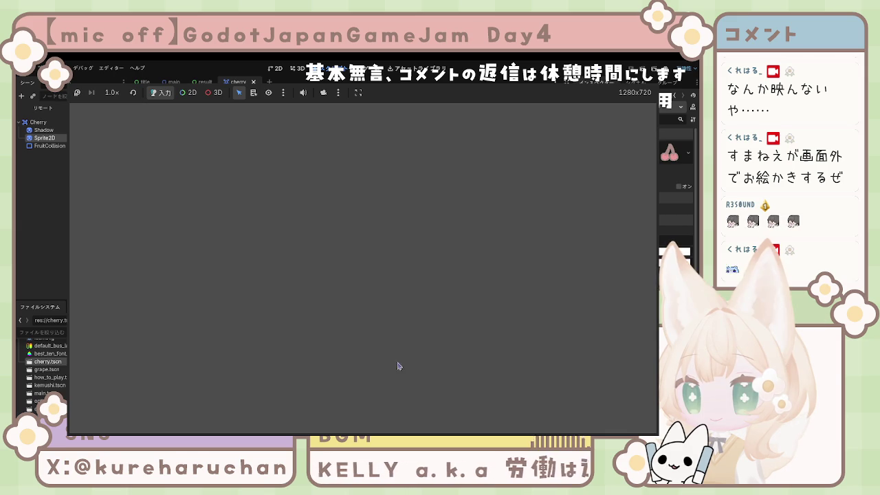
Stop the running project with F8.
key(F8)
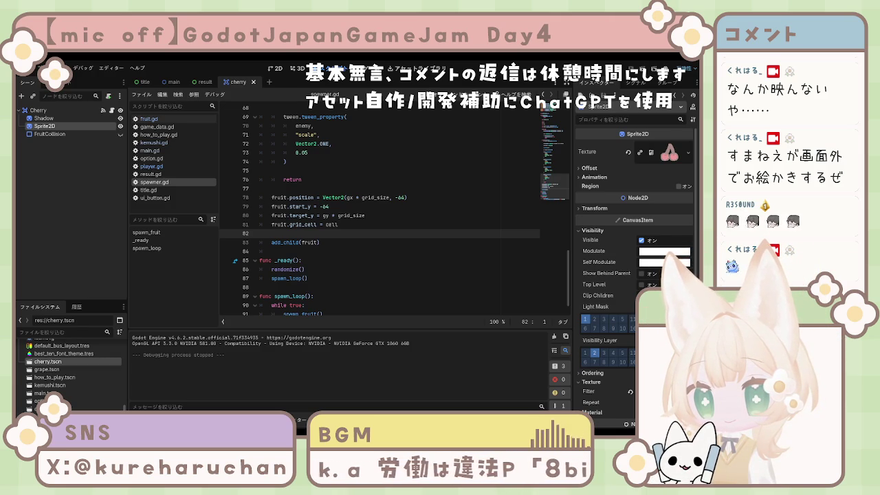
Change the first tween's duration in spawner.gd to 0.16.
scroll(380, 208, up, 4)
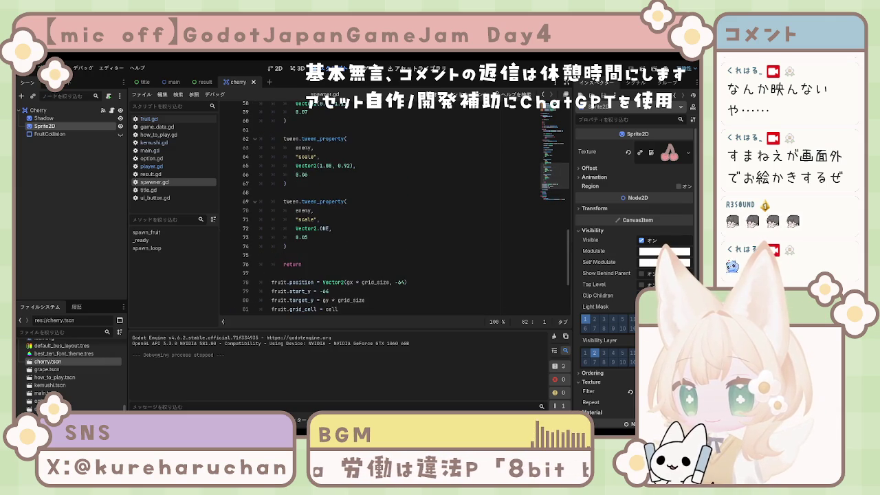
scroll(380, 209, up, 4)
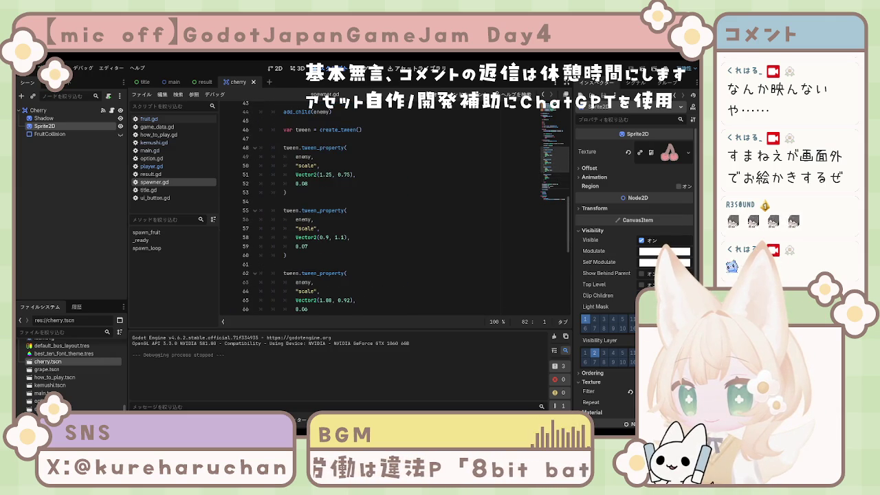
click(313, 184)
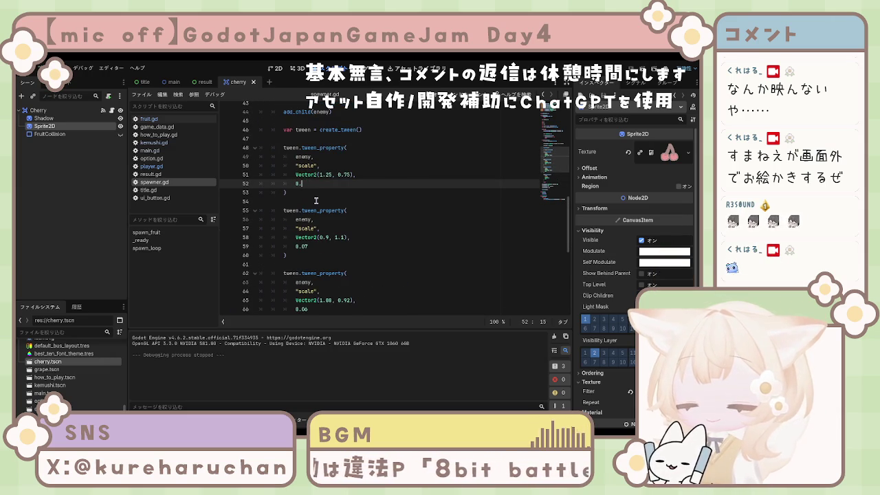
text(15,)
key(BackSpace)
text(6)
Adjust the second tween's duration and line 73's 0.05 duration, then run the game with F5.
scroll(325, 276, up, 2)
key(Down)
key(Down)
key(Down)
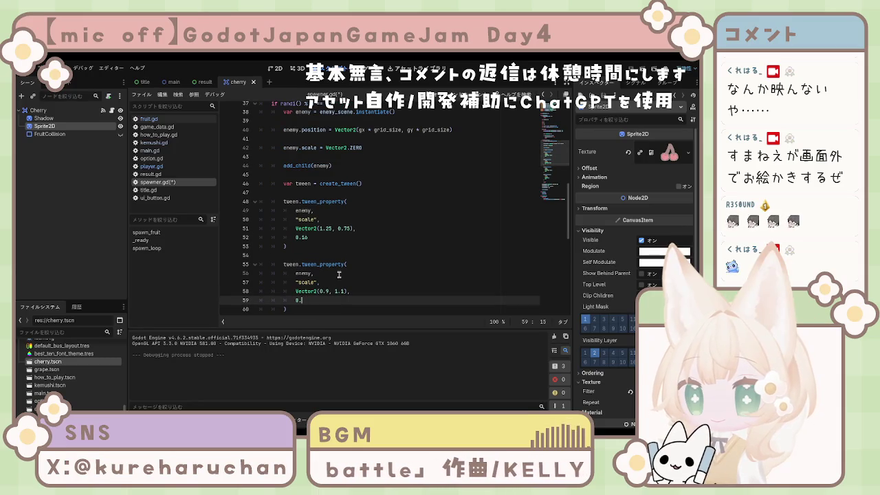
text(14)
scroll(348, 276, down, 4)
click(325, 256)
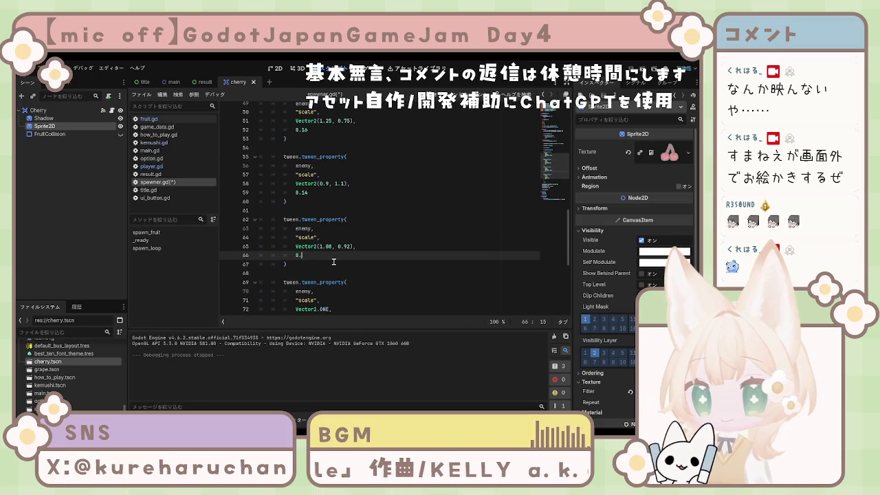
scroll(337, 261, down, 3)
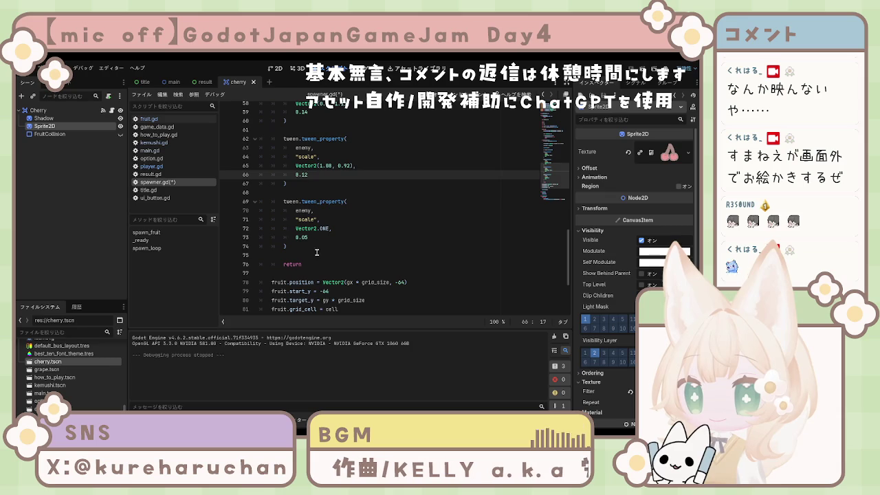
click(314, 240)
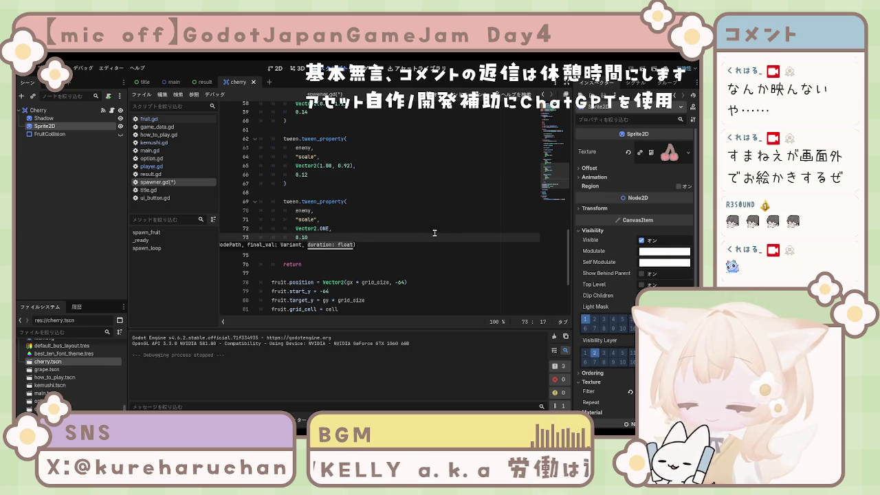
key(F5)
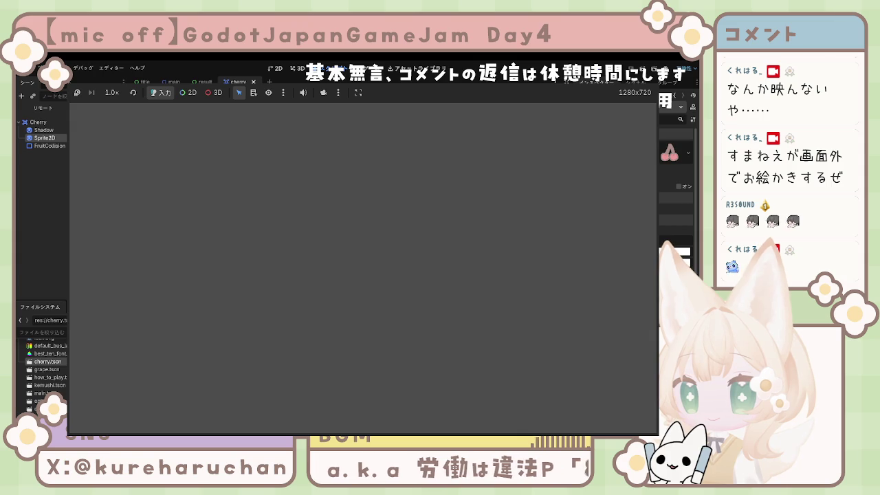
Stop the test run, look over spawner.gd's tween code, and relaunch the game.
key(F8)
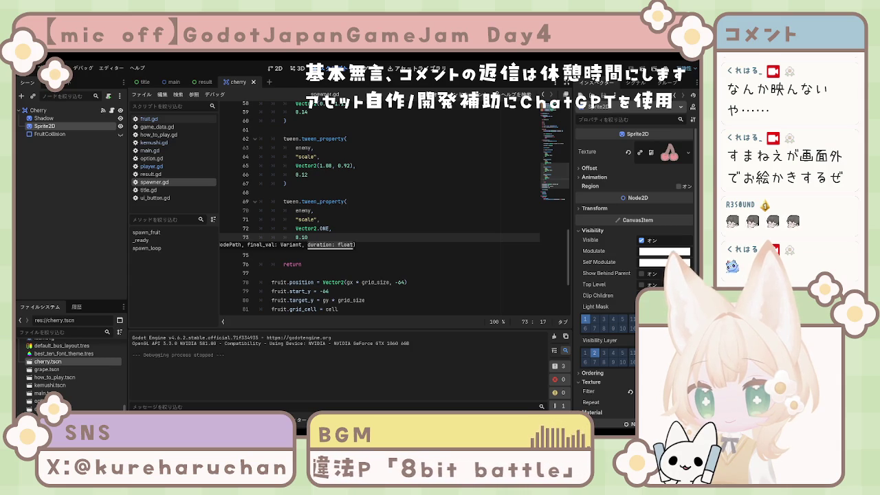
scroll(378, 207, up, 7)
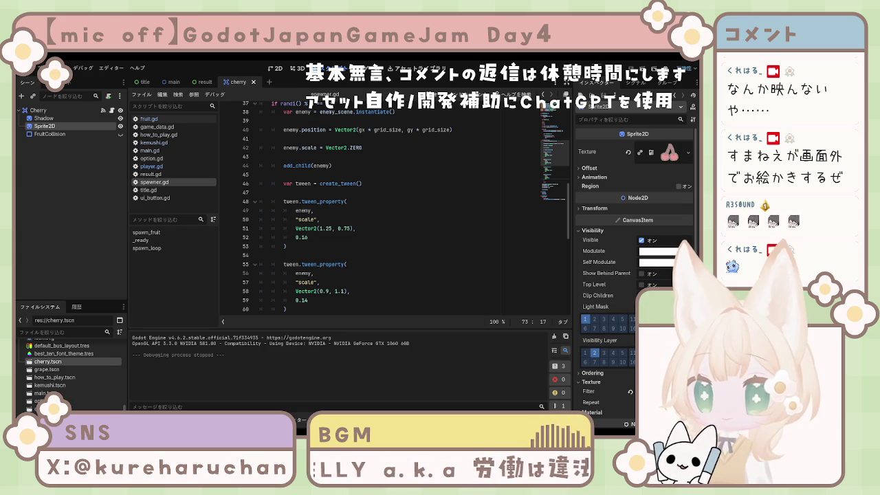
key(F6)
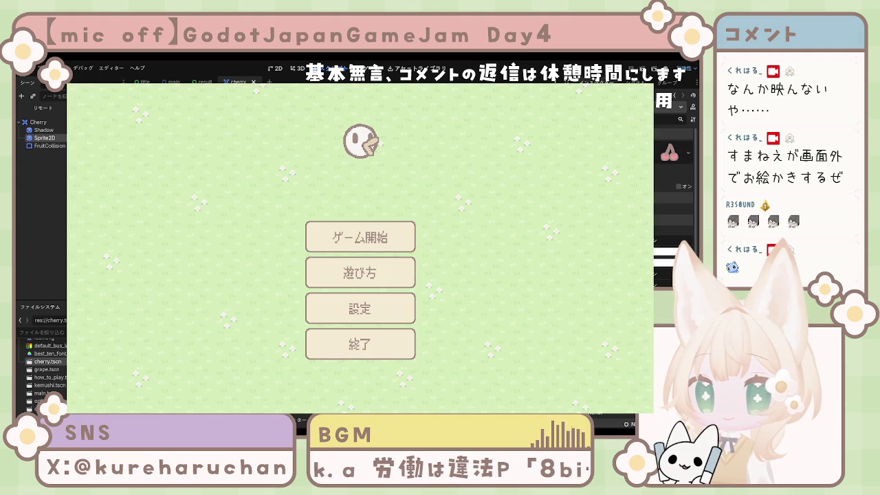
Start from the title screen and steer the bird with the arrow keys to catch the first cherries.
click(385, 247)
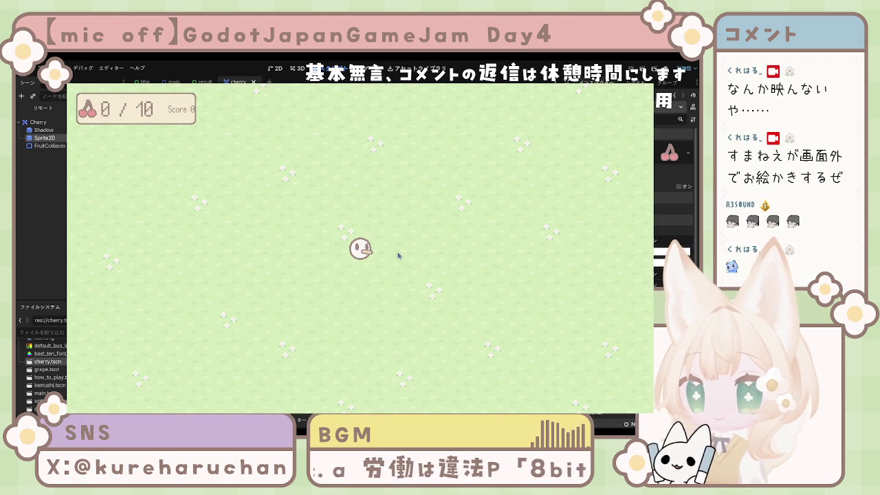
key(Down)
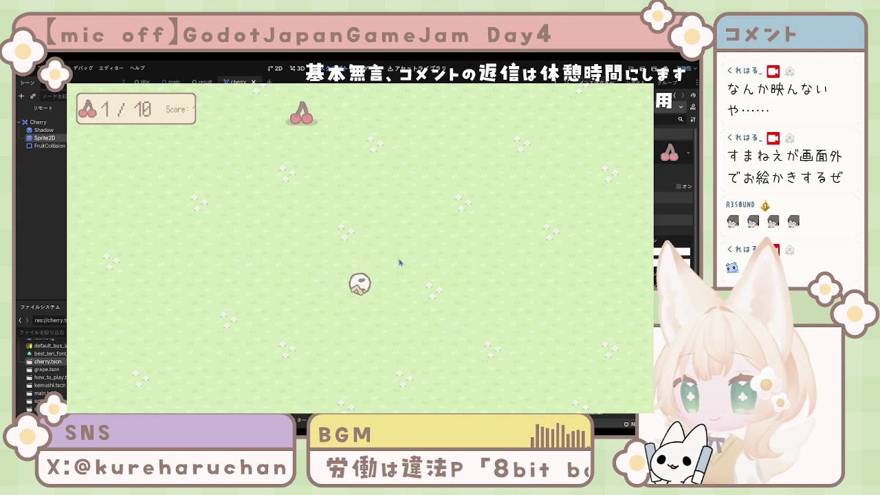
key(Up)
key(Up)
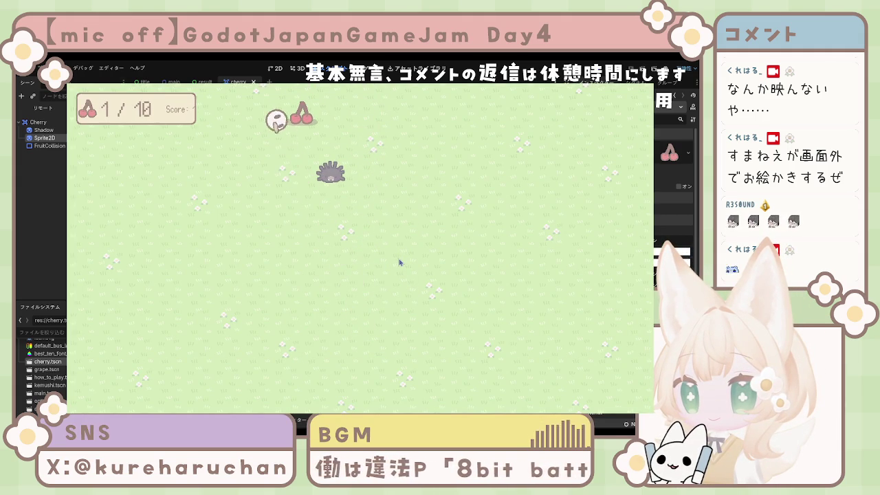
key(Down)
key(Left)
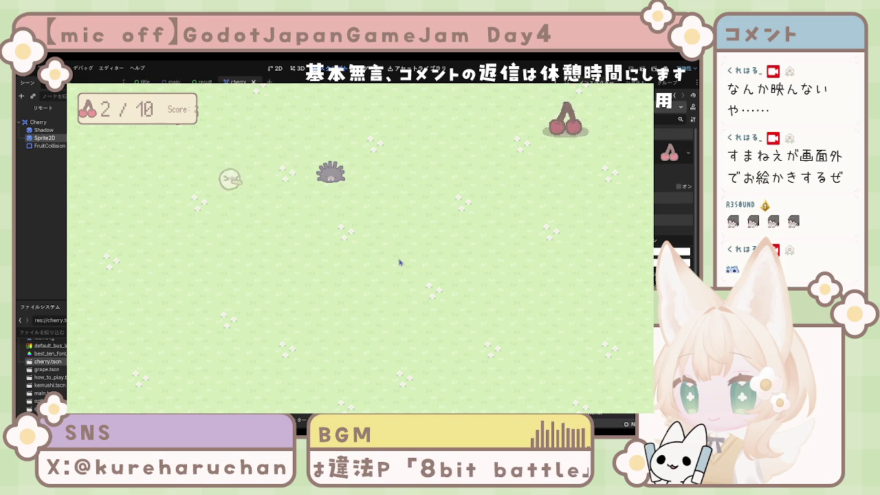
key(Right)
key(Right)
key(Left)
key(Down)
key(Right)
key(Left)
key(Down)
key(Up)
key(Right)
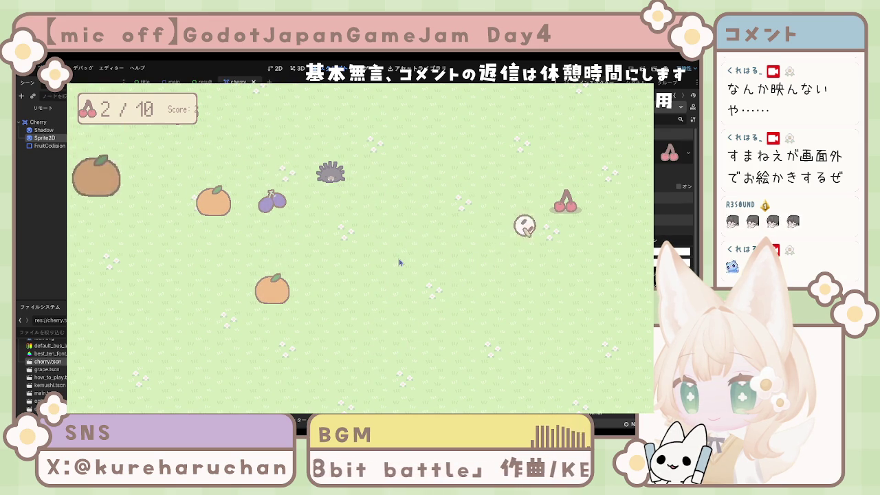
key(Left)
key(Left)
key(Down)
key(Right)
key(Down)
key(Left)
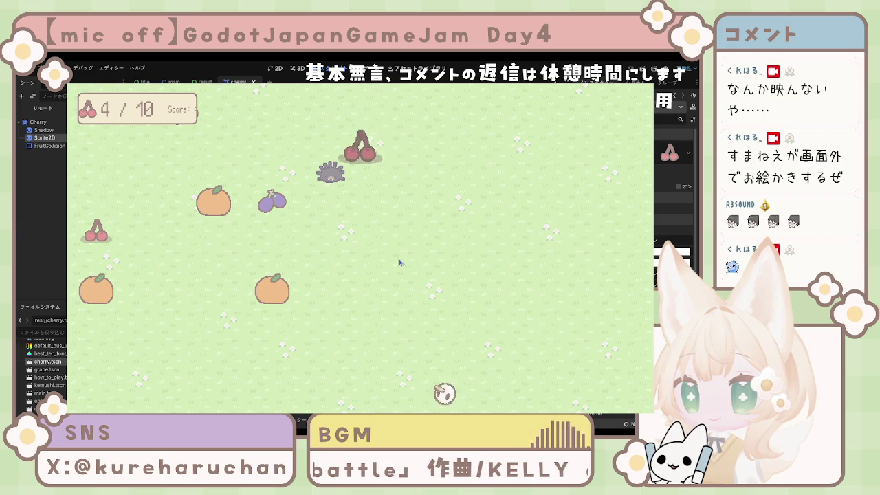
key(Up)
Keep catching cherries until the tenth brings the counter to 10/10 and evolves it to grapes.
key(Up)
key(Right)
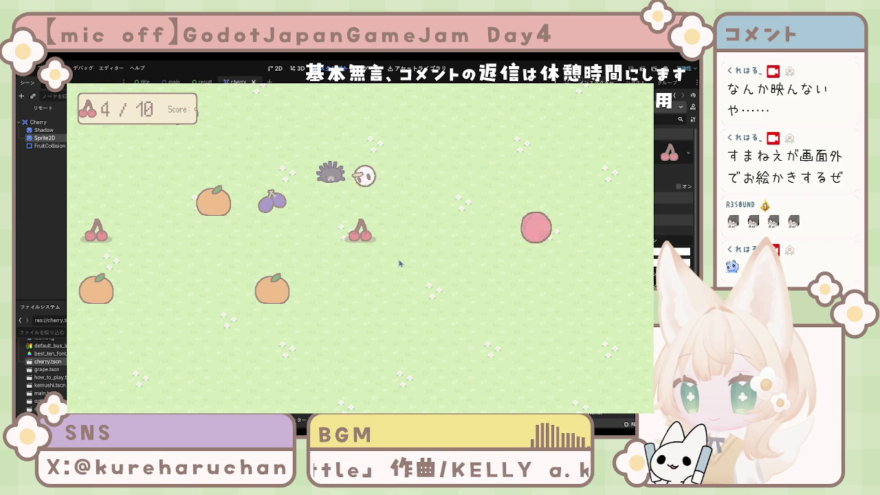
key(Down)
key(Down)
key(Right)
key(Left)
key(Up)
key(Left)
key(Up)
key(Down)
key(Right)
key(Left)
key(Up)
key(Left)
key(Up)
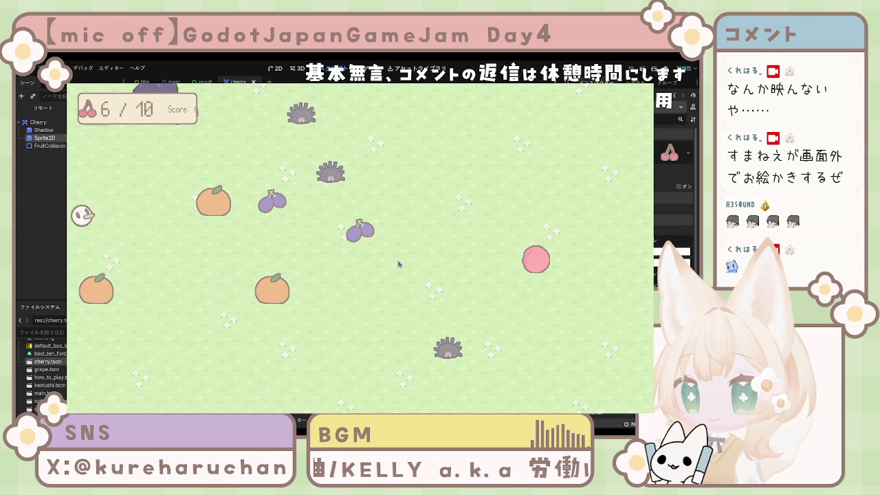
key(Down)
key(Right)
key(Up)
key(Right)
key(Down)
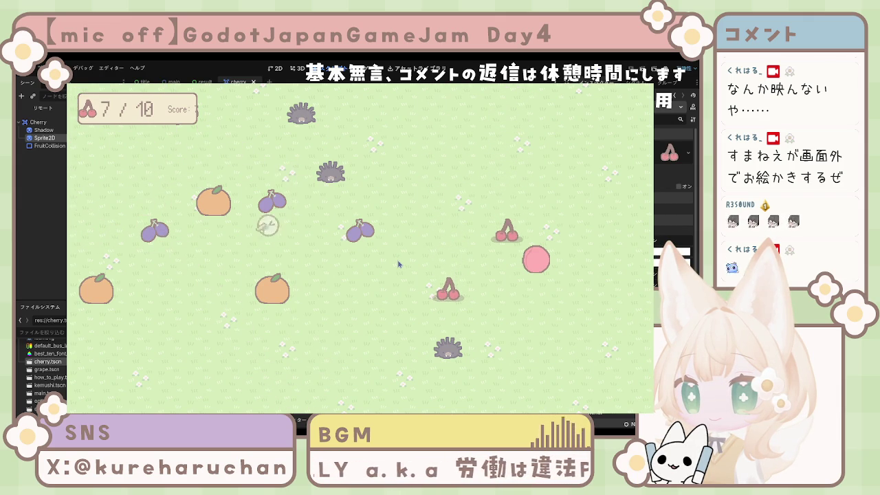
key(Right)
key(Right)
key(Up)
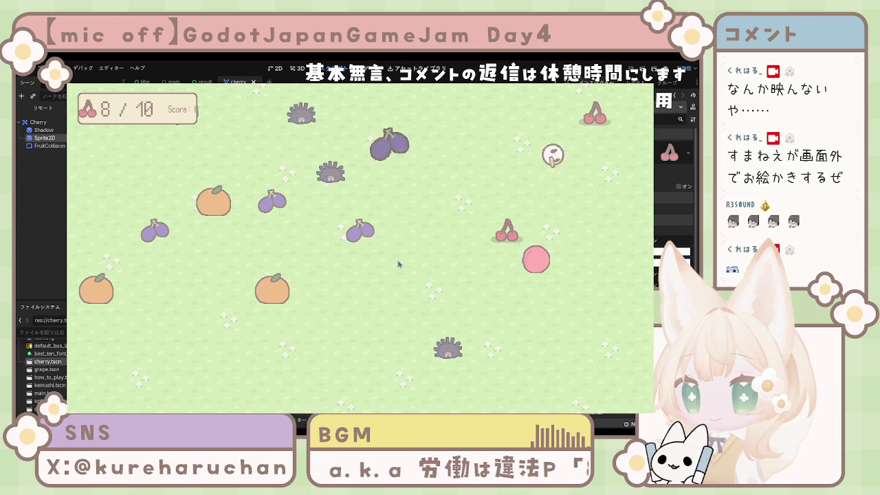
key(Down)
key(Left)
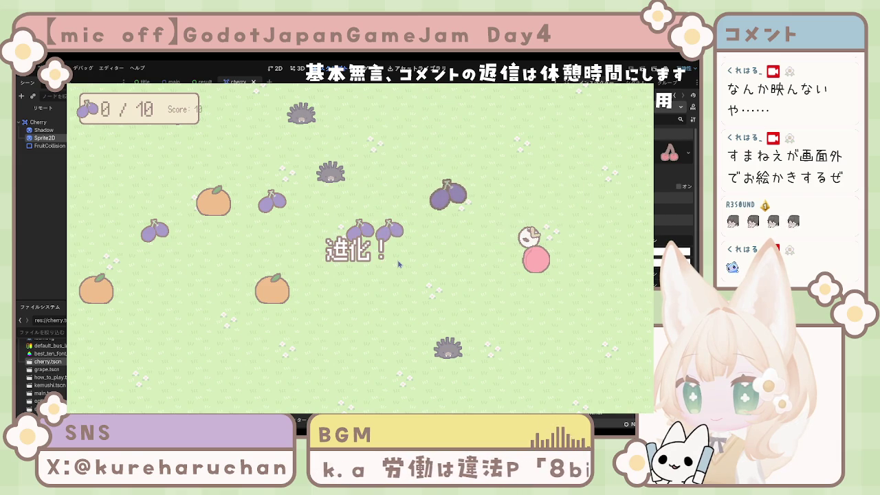
Steer the character around the field with the arrow keys, collecting the grapes.
key(Up)
key(Left)
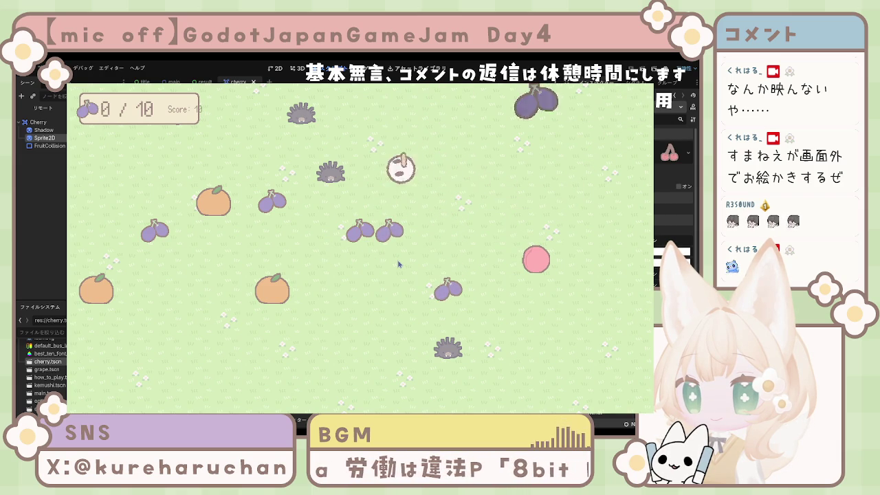
key(Down)
key(Right)
key(Down)
key(Up)
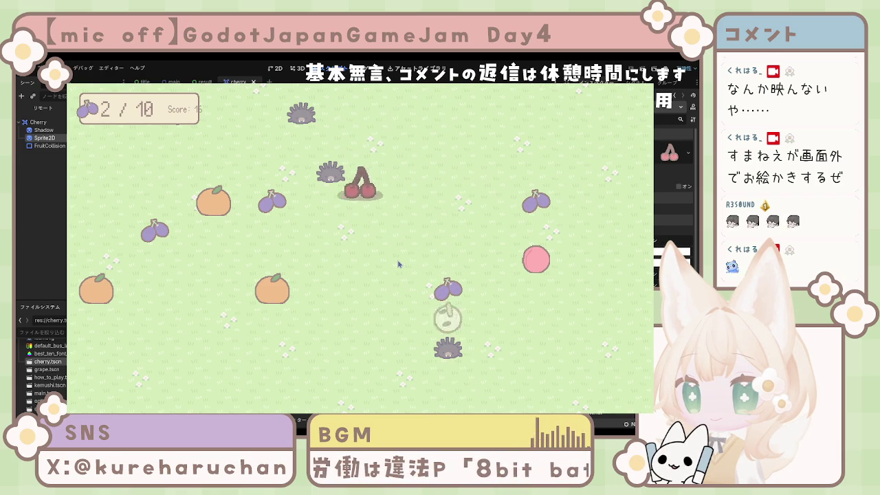
key(Left)
key(Right)
key(Up)
key(Left)
key(Down)
key(Right)
key(Left)
key(Up)
key(Right)
key(Left)
key(Down)
key(Right)
key(Up)
key(Left)
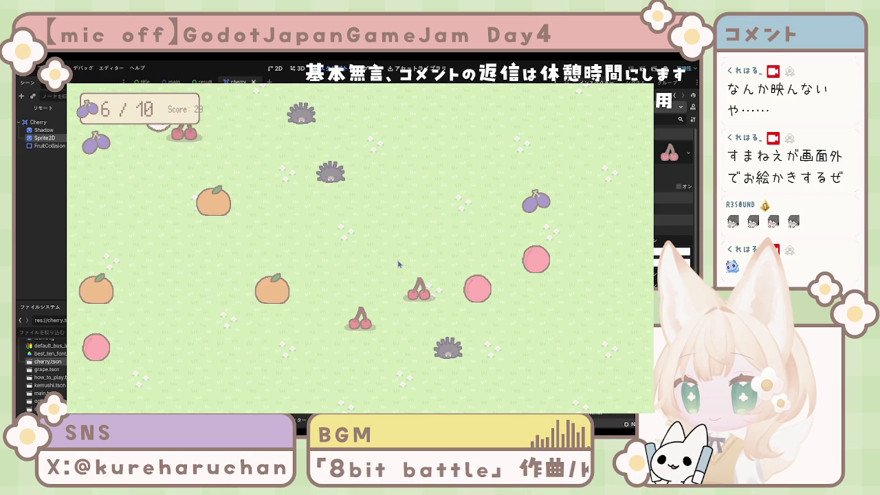
key(Down)
Catch the cherries and the plum as they drop onto the field.
key(Up)
key(Right)
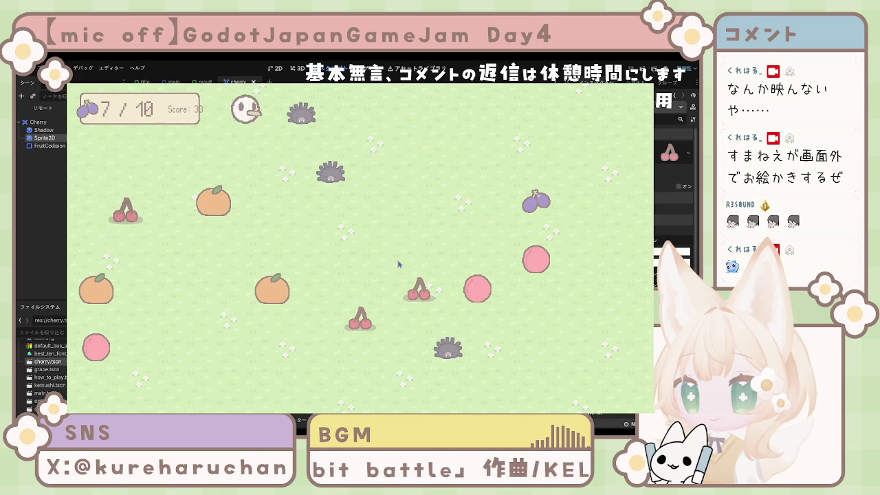
key(Down)
key(Right)
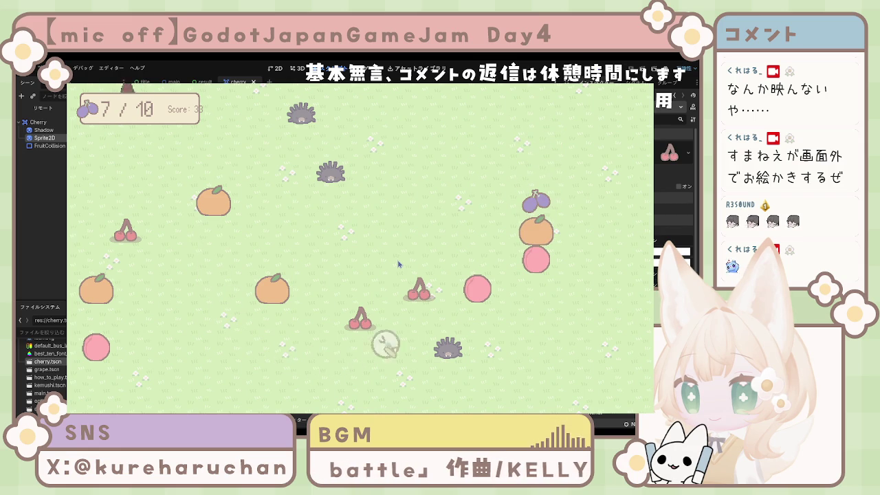
key(Up)
key(Up)
key(Right)
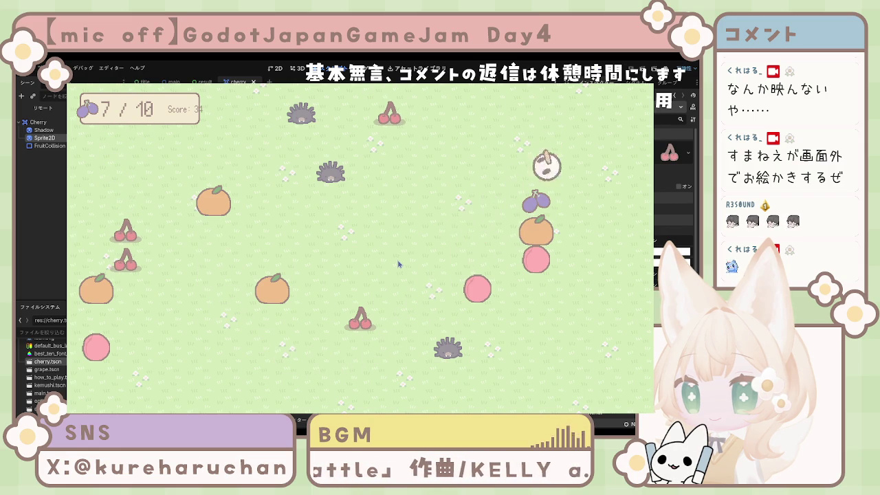
key(Down)
key(Left)
key(Up)
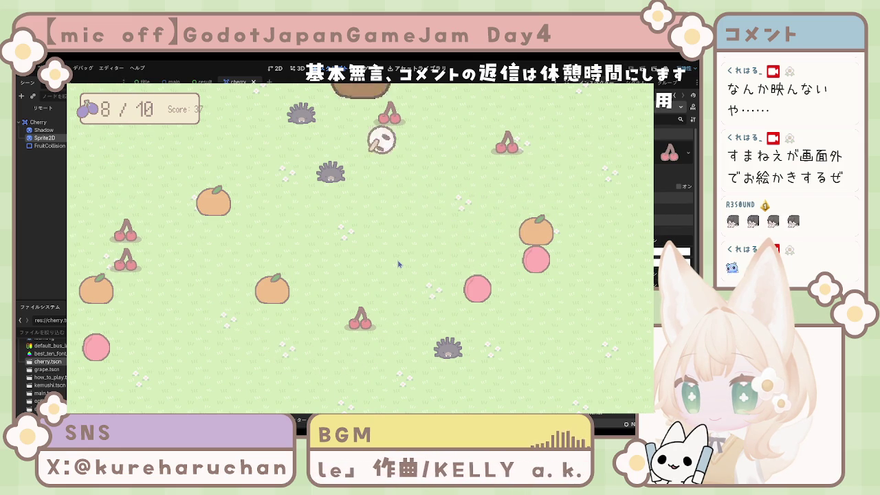
key(Right)
key(Down)
key(Left)
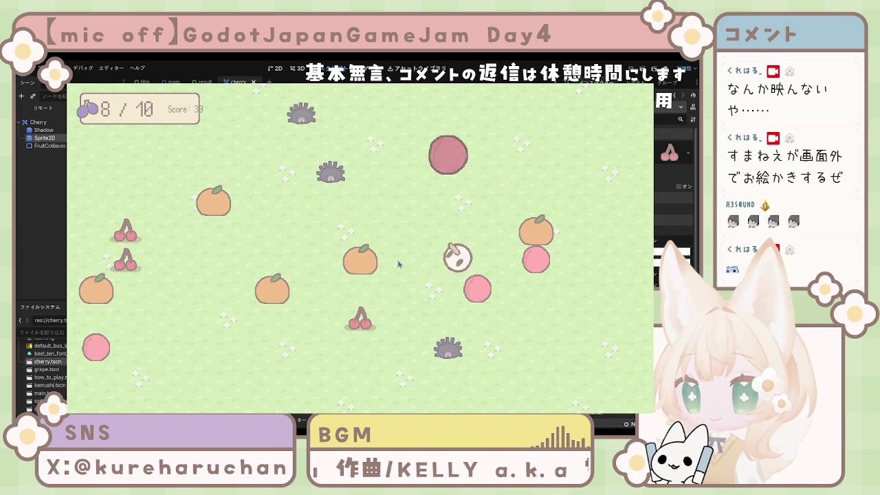
key(Up)
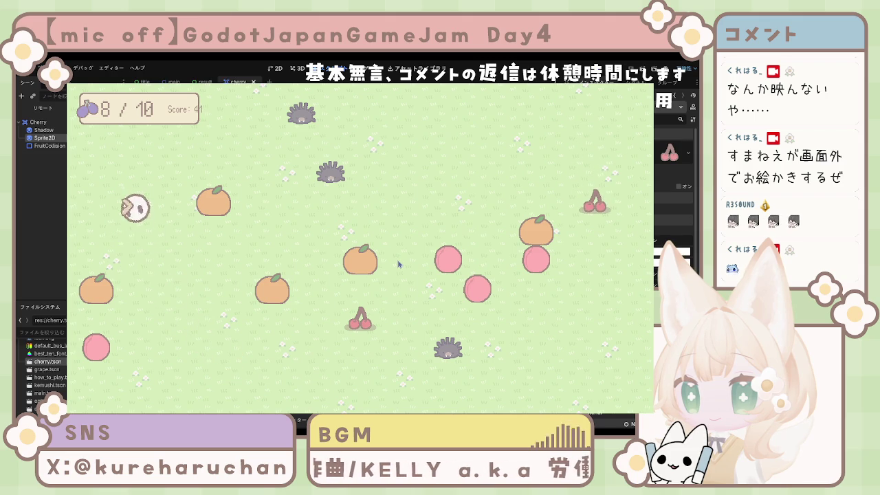
key(Down)
key(Right)
key(Up)
key(Left)
key(Down)
key(Right)
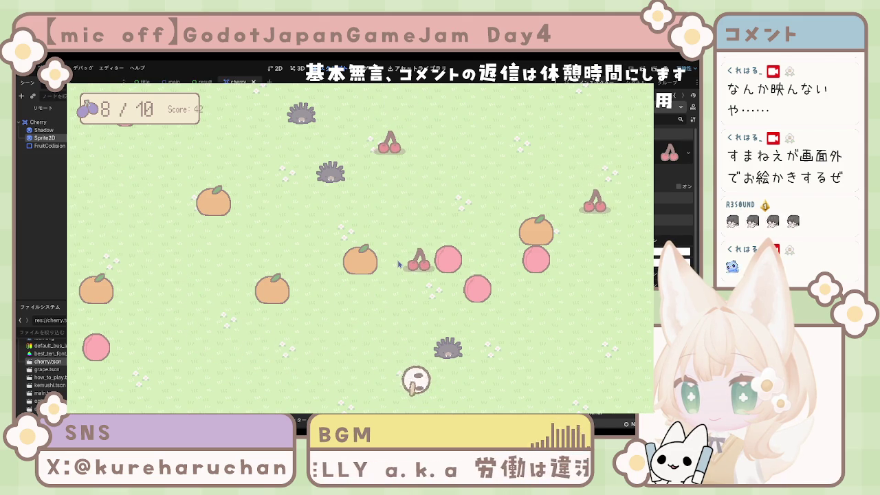
key(Up)
key(Up)
key(Right)
key(Down)
key(Left)
key(Down)
key(Right)
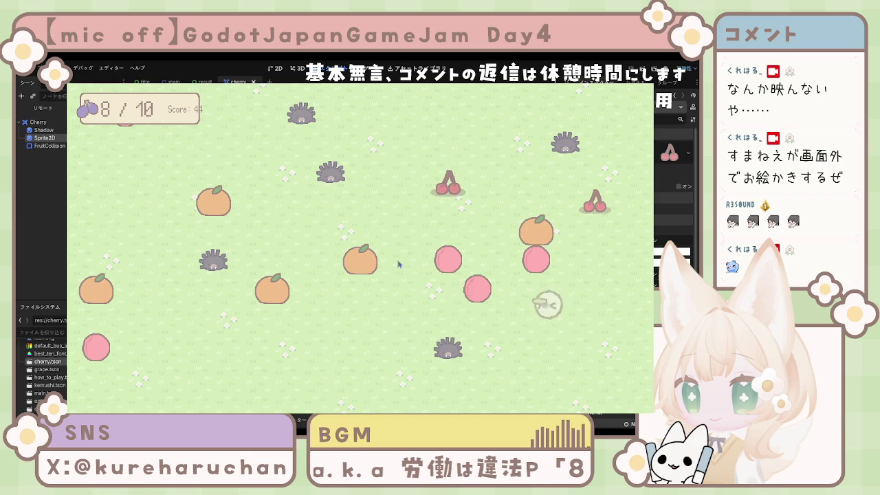
key(Up)
Weave the ghost across the field to collect more cherries.
key(Left)
key(Down)
key(Right)
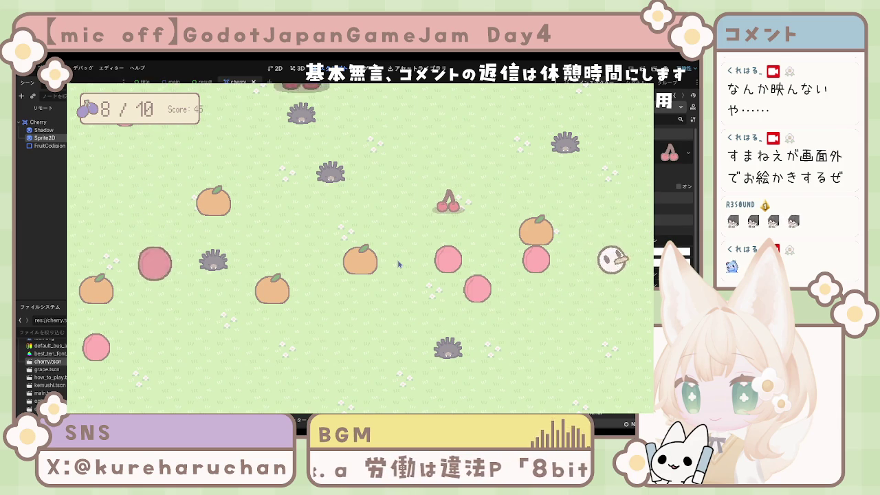
key(Left)
key(Left)
key(Down)
key(Up)
key(Left)
key(Up)
key(Left)
key(Right)
key(Down)
key(Down)
key(Left)
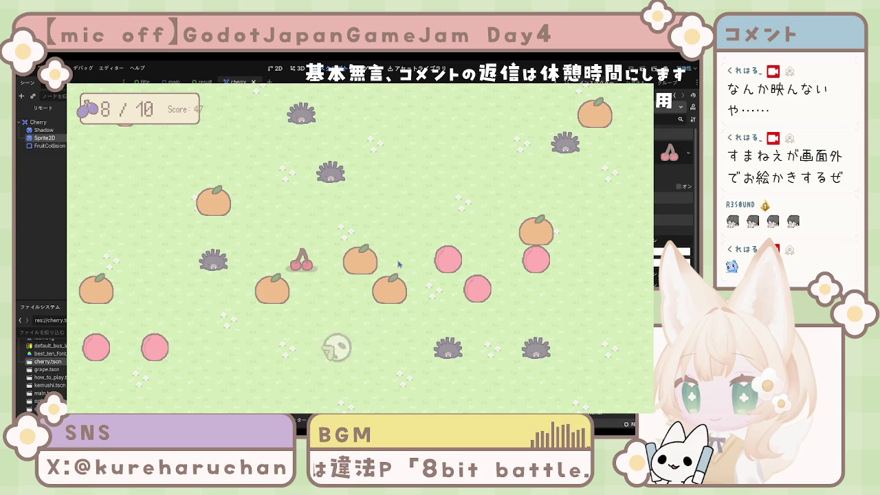
key(Down)
key(Right)
key(Up)
key(Down)
key(Left)
key(Left)
key(Up)
key(Right)
key(Down)
key(Left)
key(Down)
key(Right)
key(Up)
key(Left)
key(Down)
key(Right)
Collect the remaining grapes, with the tenth grape evolving the fruit.
key(Up)
key(Left)
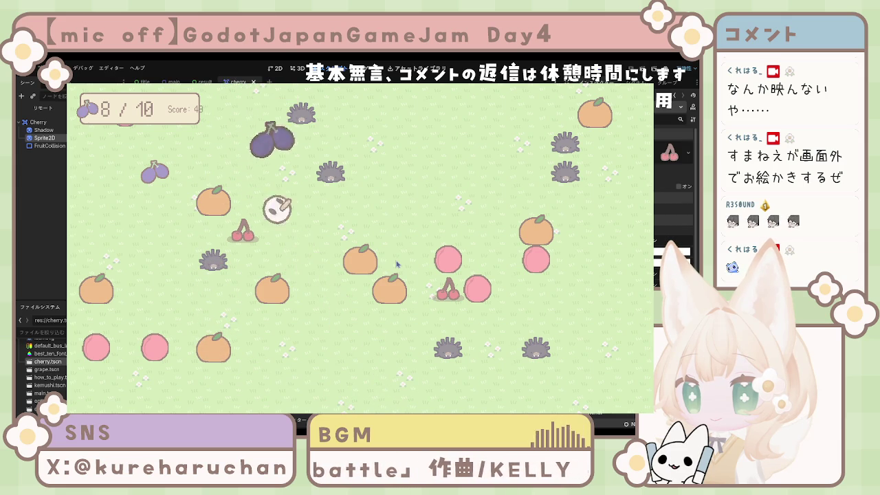
key(Up)
key(Right)
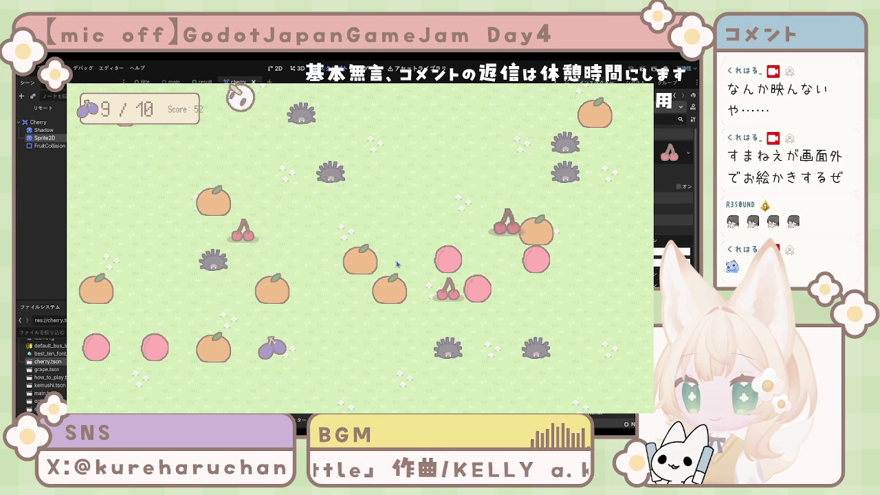
key(Down)
key(Left)
key(Down)
key(Down)
key(Right)
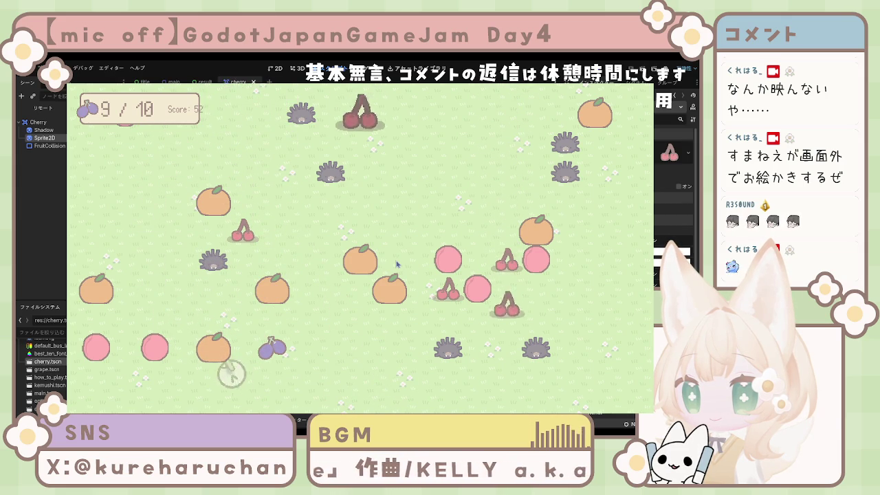
key(Right)
key(Up)
key(Left)
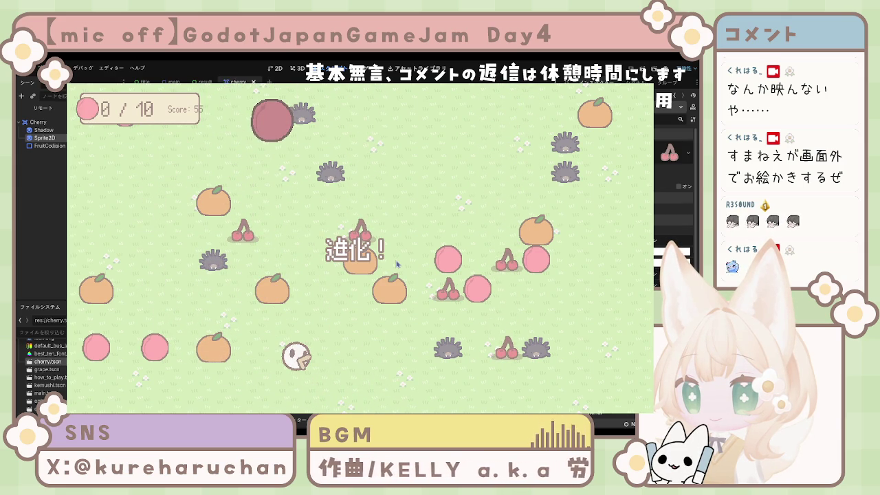
key(Up)
key(Left)
key(Right)
key(Down)
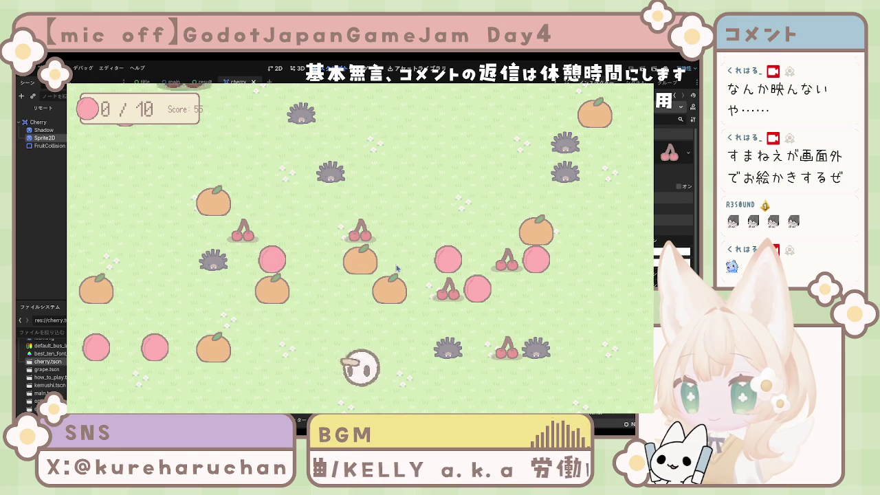
key(Left)
Move the ghost around the field to eat the pink peaches and a grape.
key(Up)
key(Left)
key(Down)
key(Right)
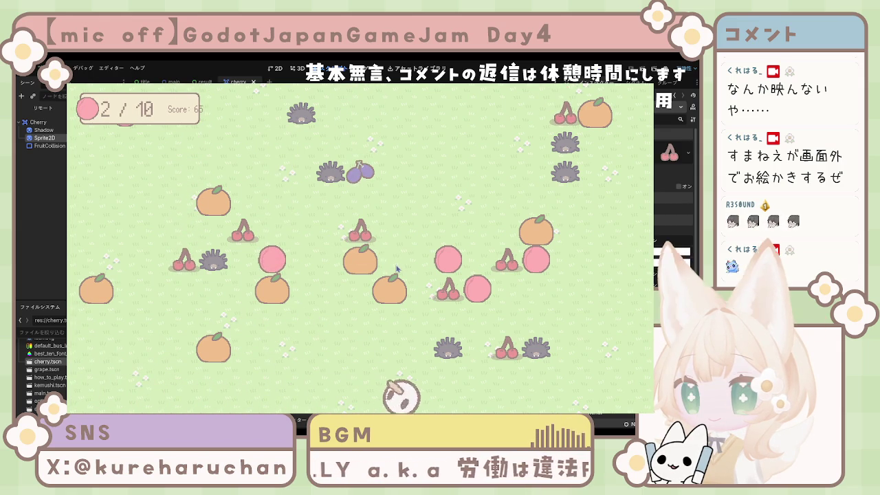
key(Left)
key(Up)
key(Right)
key(Down)
key(Left)
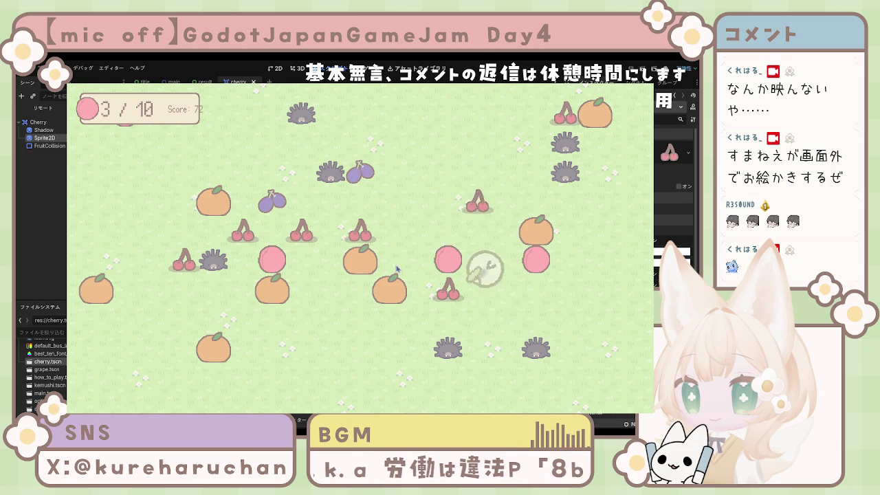
key(Up)
key(Left)
key(Down)
key(Left)
key(Right)
key(Left)
key(Right)
key(Up)
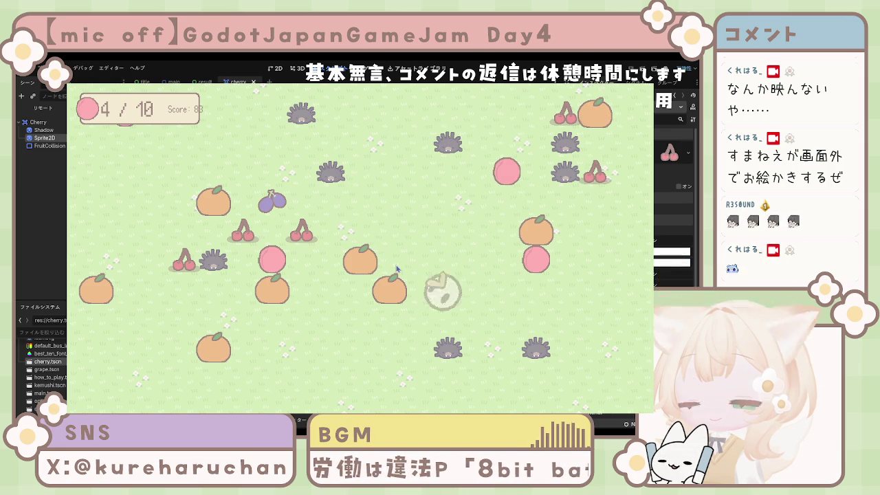
key(Right)
key(Left)
key(Right)
key(Down)
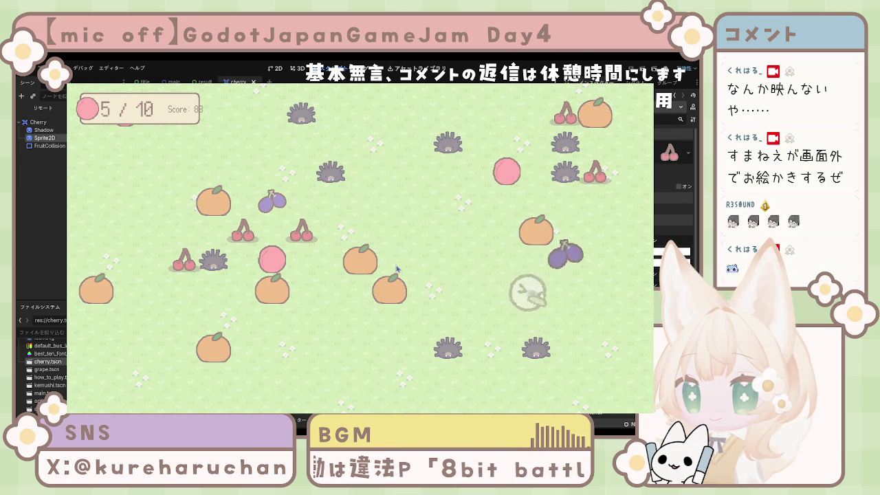
key(Up)
key(Right)
key(Right)
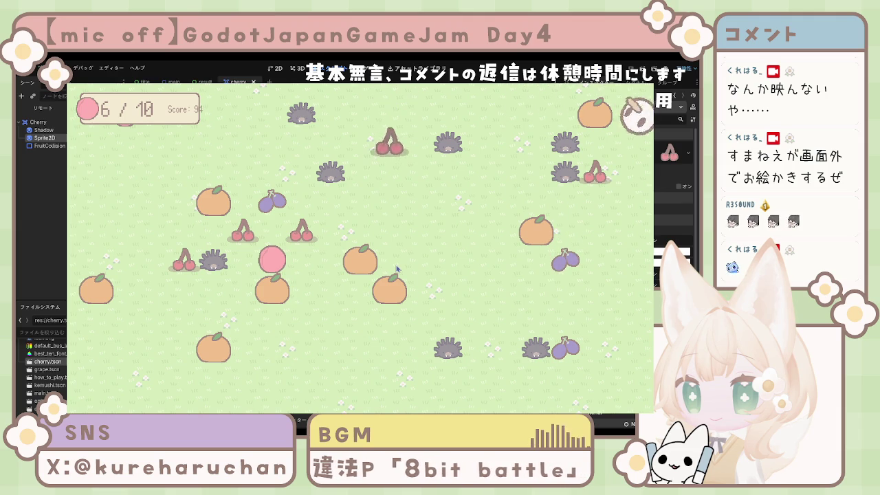
key(Down)
key(Left)
Eat the cherries and pink fruit along the edges of the field.
key(Left)
key(Up)
key(Down)
key(Down)
key(Left)
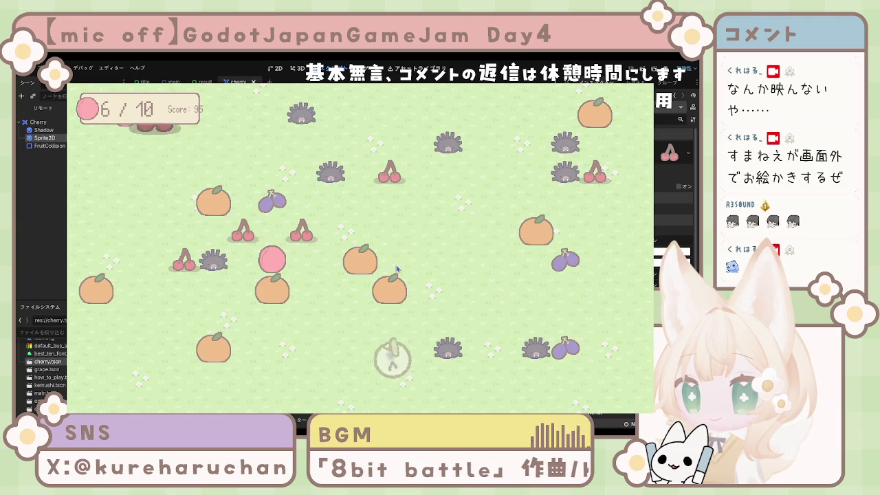
key(Up)
key(Left)
key(Down)
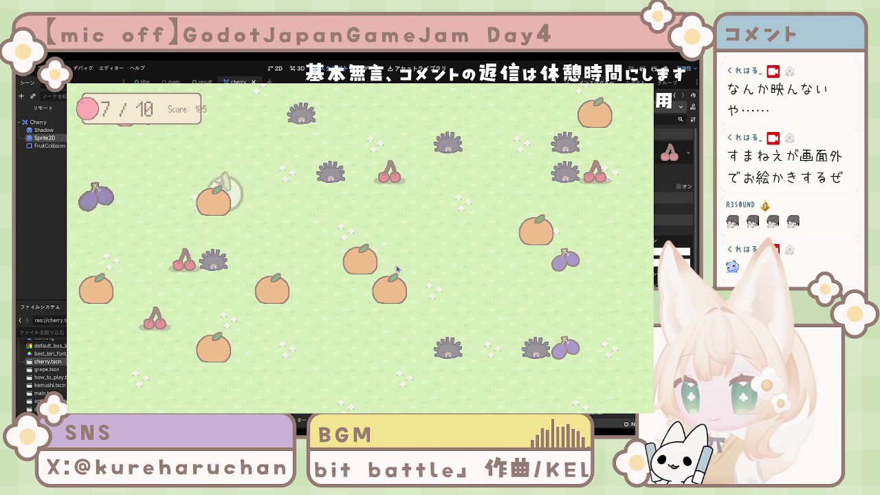
key(Left)
key(Up)
key(Right)
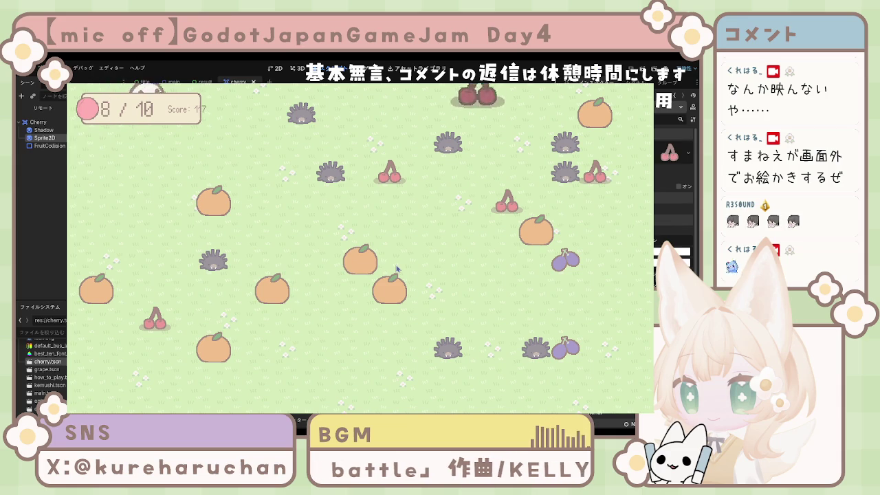
key(Down)
key(Left)
key(Down)
key(Up)
key(Down)
key(Right)
key(Up)
key(Left)
key(Down)
key(Right)
key(Right)
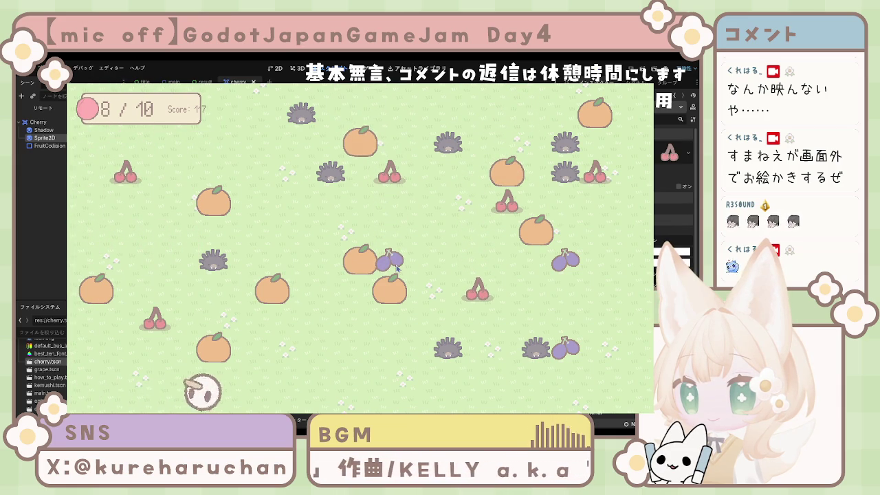
key(Up)
key(Down)
key(Down)
key(Right)
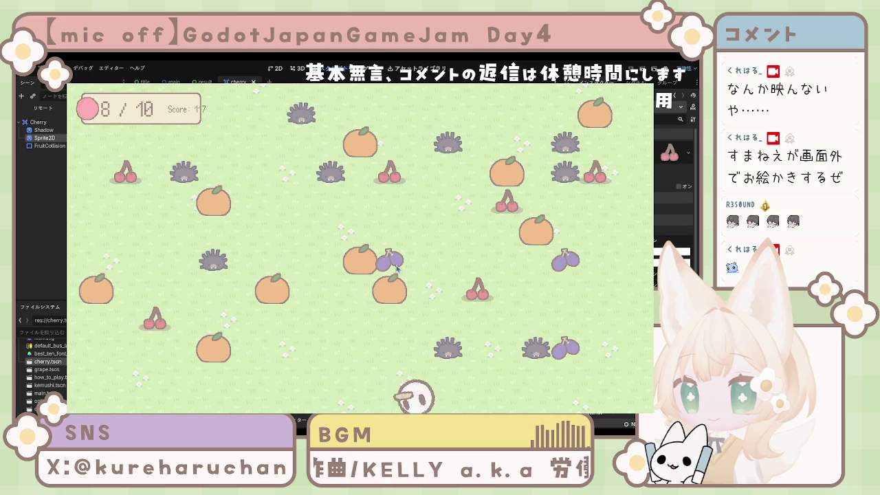
key(Up)
key(Left)
Collect the last cherries until GAME CLEAR!! appears with a score of 132.
key(Up)
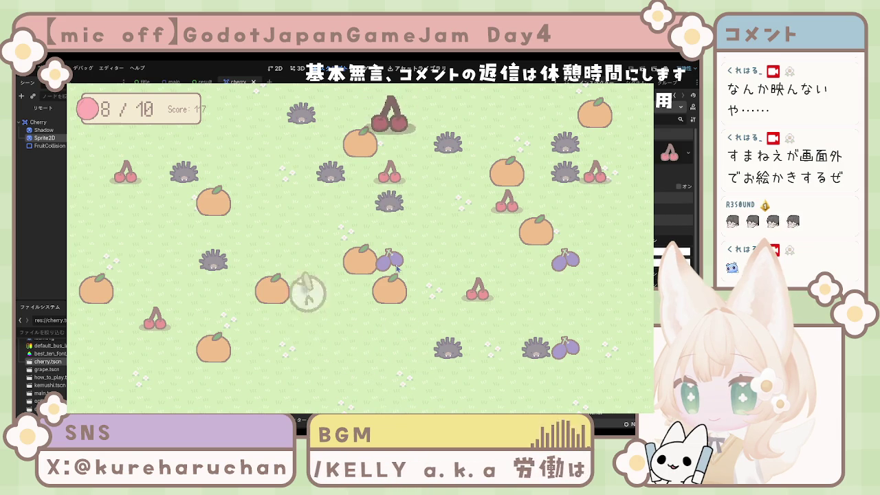
key(Right)
key(Down)
key(Up)
key(Right)
key(Down)
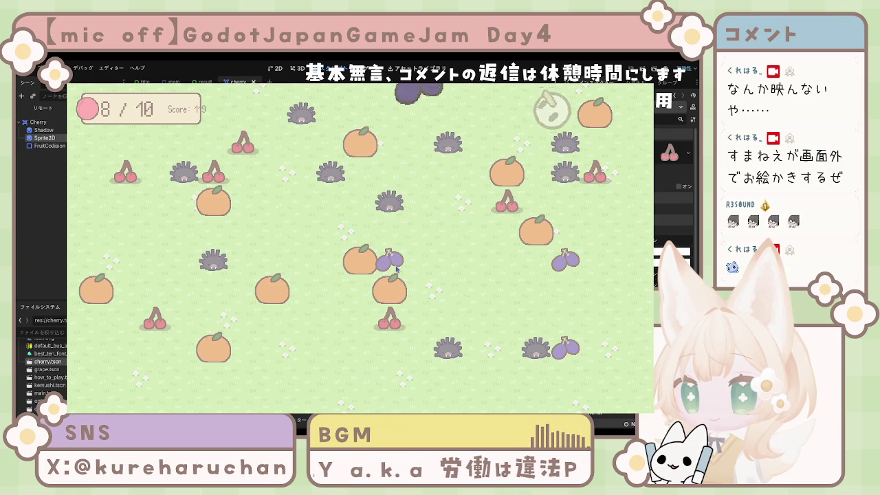
key(Up)
key(Left)
key(Left)
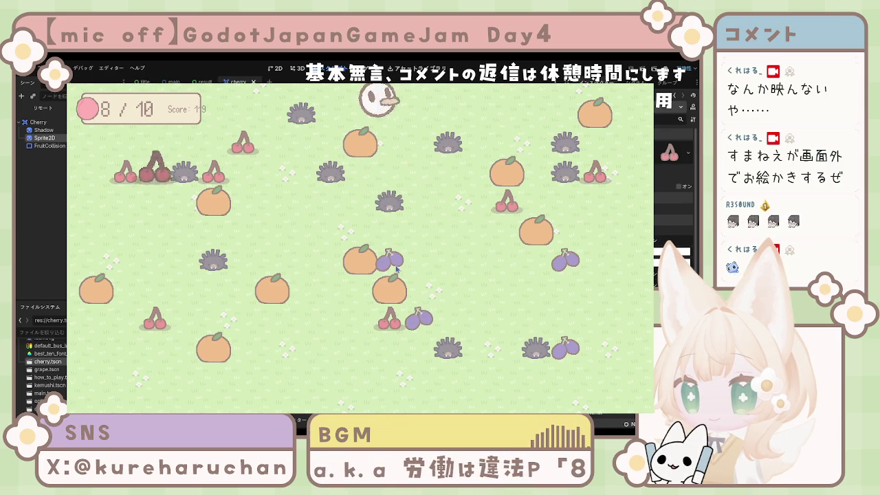
key(Right)
key(Right)
key(Left)
key(Down)
key(Left)
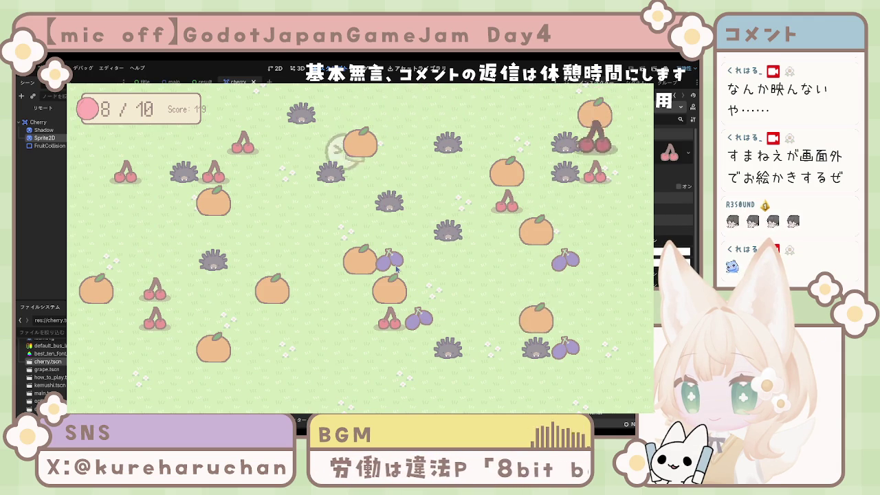
key(Down)
key(Right)
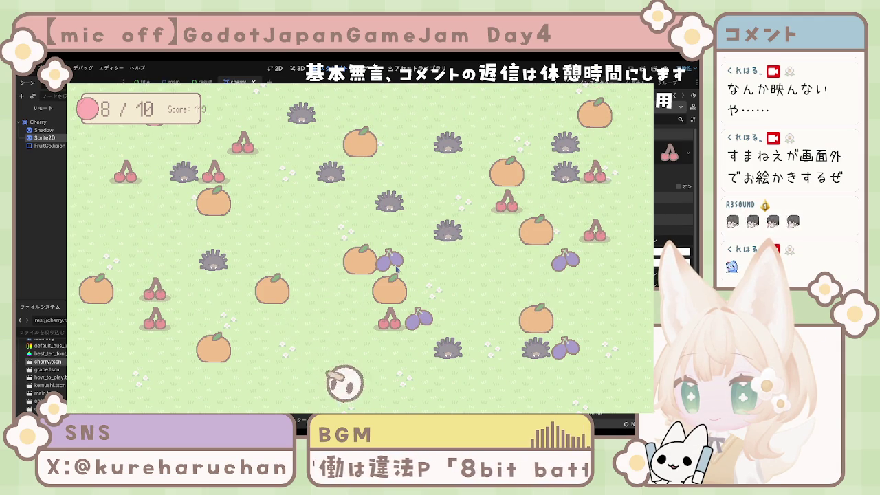
key(Up)
key(Left)
key(Down)
key(Up)
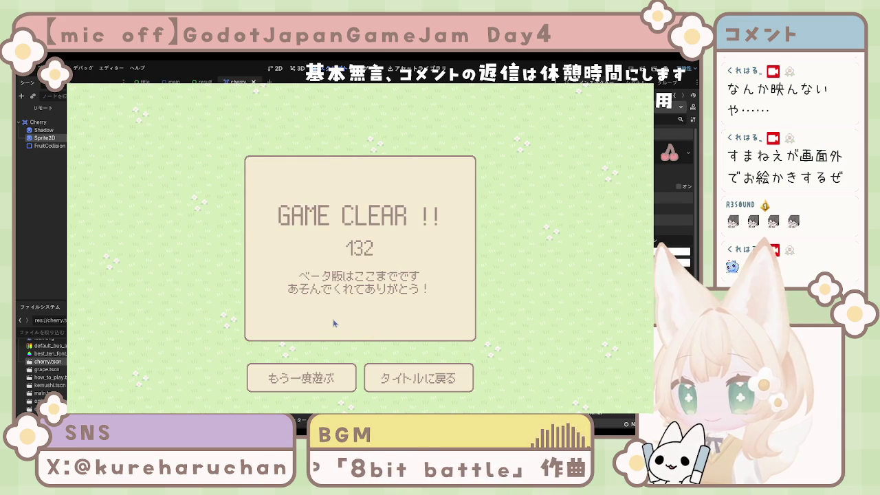
Quit the running game from its title menu and switch to the result scene.
click(389, 372)
click(397, 350)
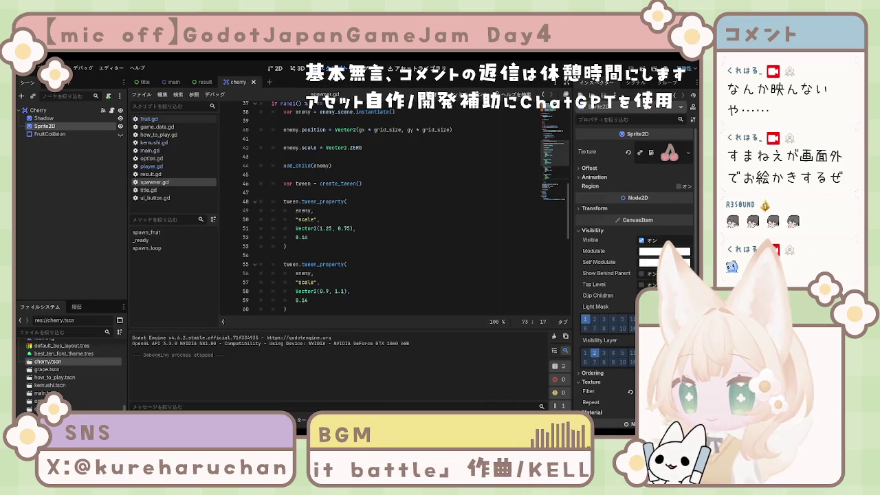
click(201, 82)
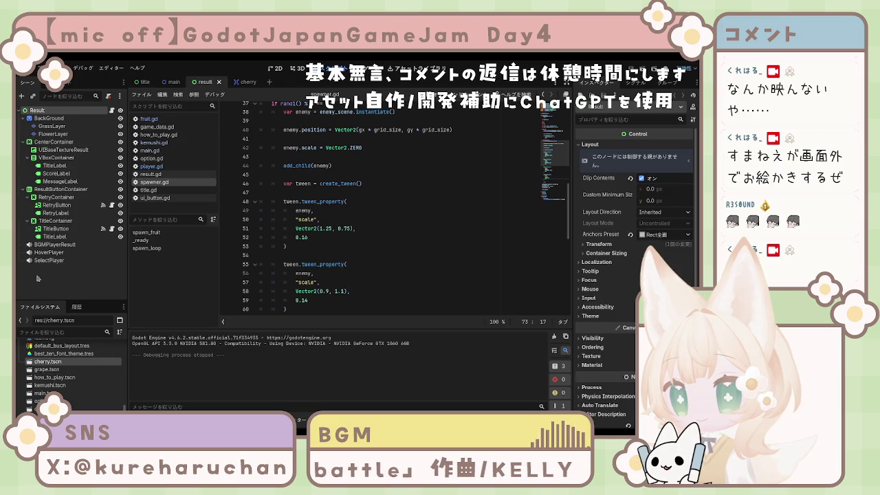
Set BGMPlayerResult's Volume dB to -25, then save and relaunch the game with F5.
click(53, 245)
click(650, 169)
text(-25)
key(Return)
click(526, 236)
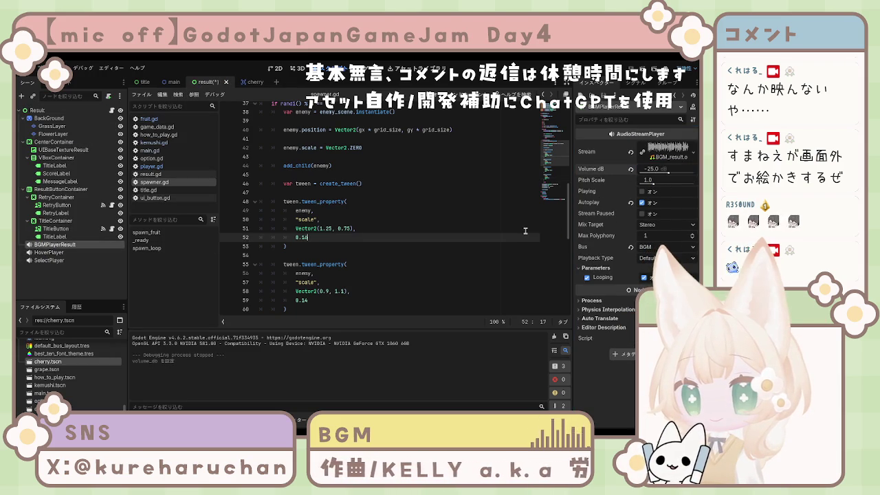
key(F5)
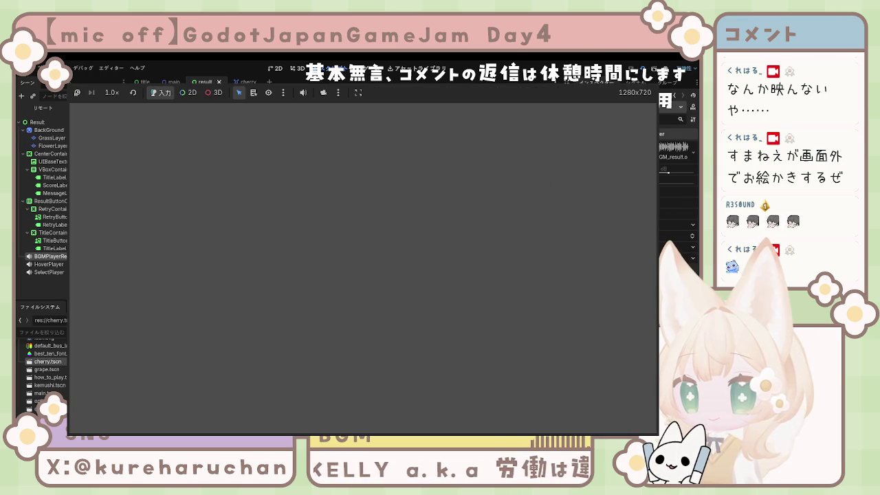
Stop the running game with F8 and return to the cherry scene tab.
key(F8)
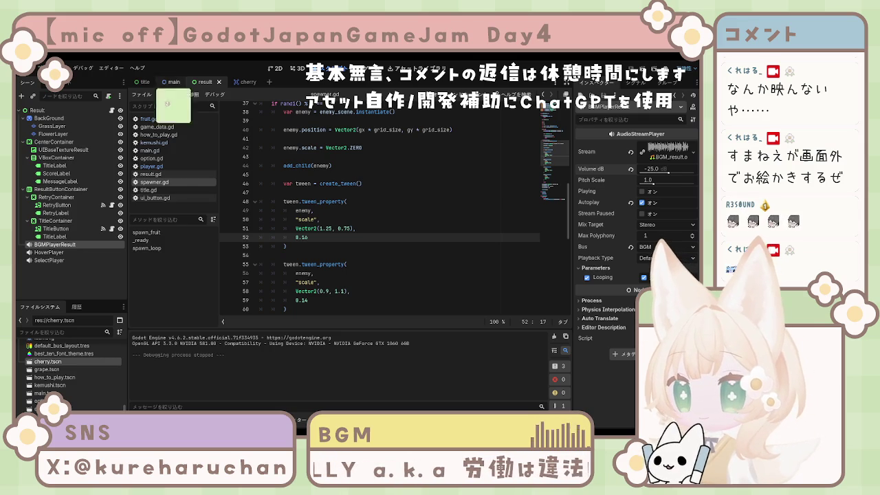
click(245, 82)
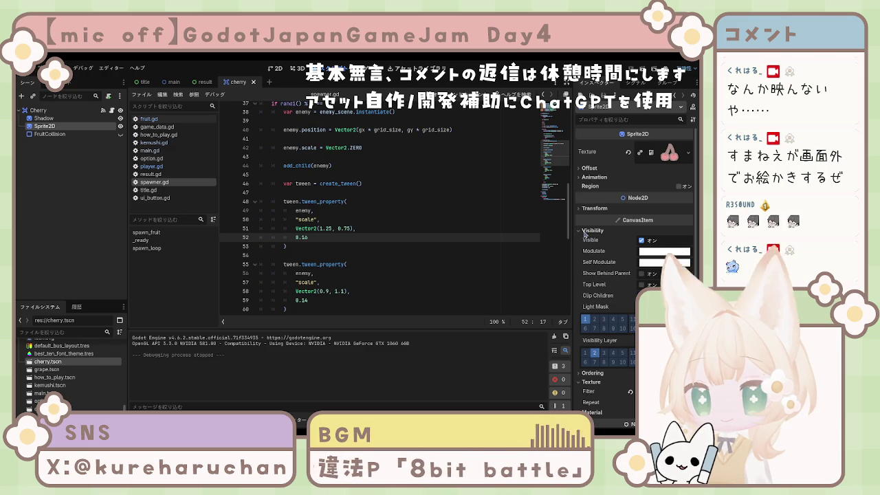
Multi-select the cherry's Sprite2D and FruitCollision nodes and wrap them in a new parent node.
click(58, 134)
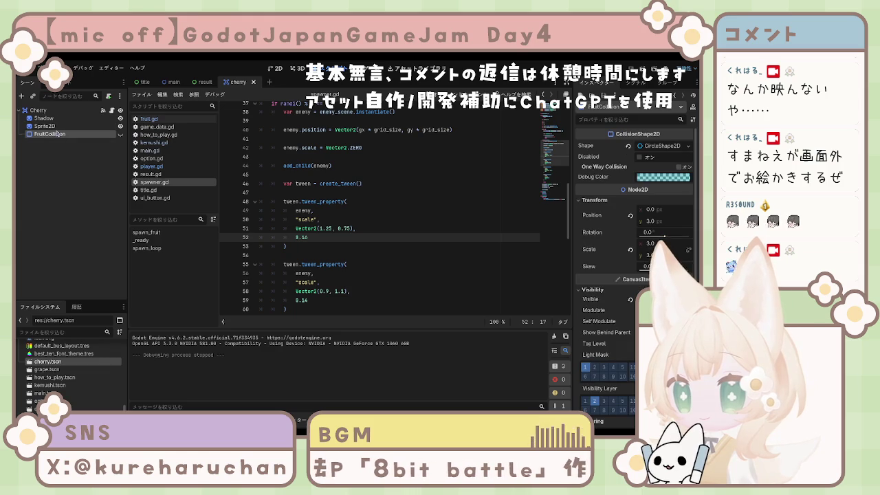
click(56, 127)
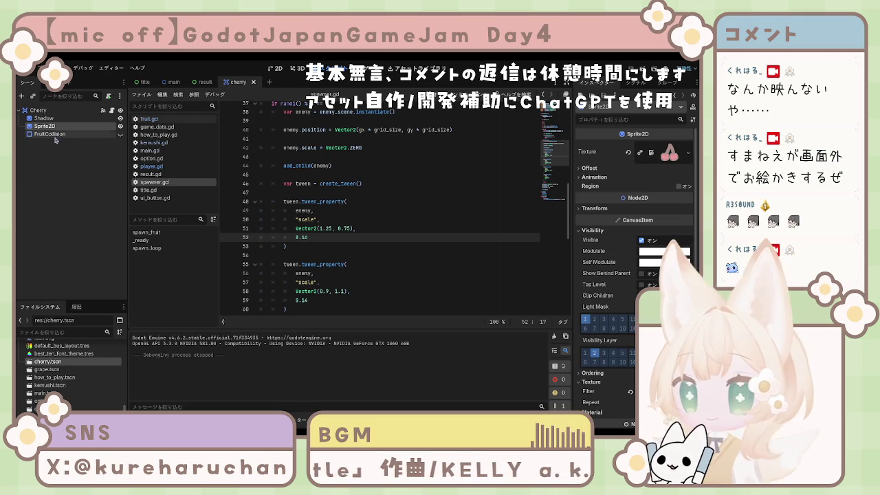
ctrl+click(62, 134)
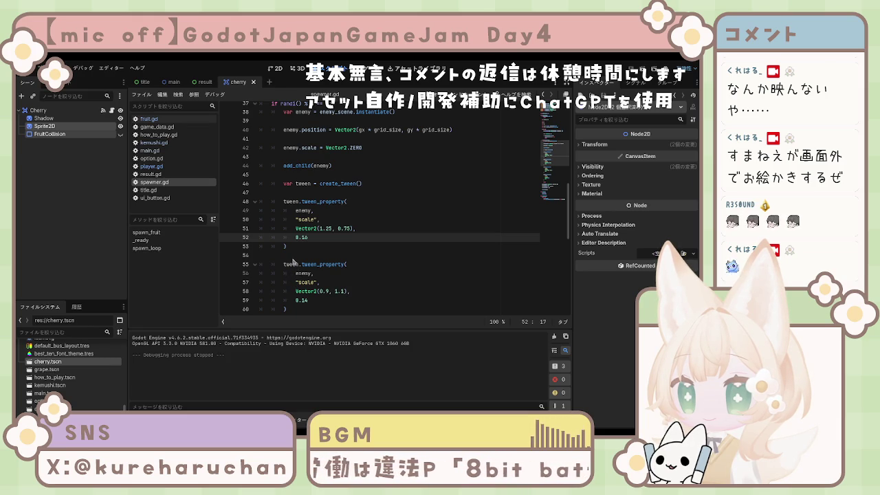
key(ctrl+shift+z)
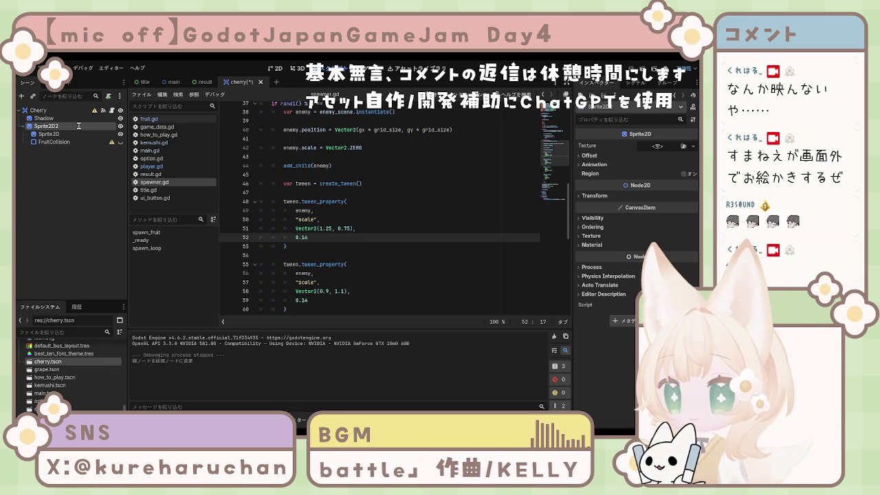
Rename the new parent node to SpriteRoot.
key(Return)
key(Left)
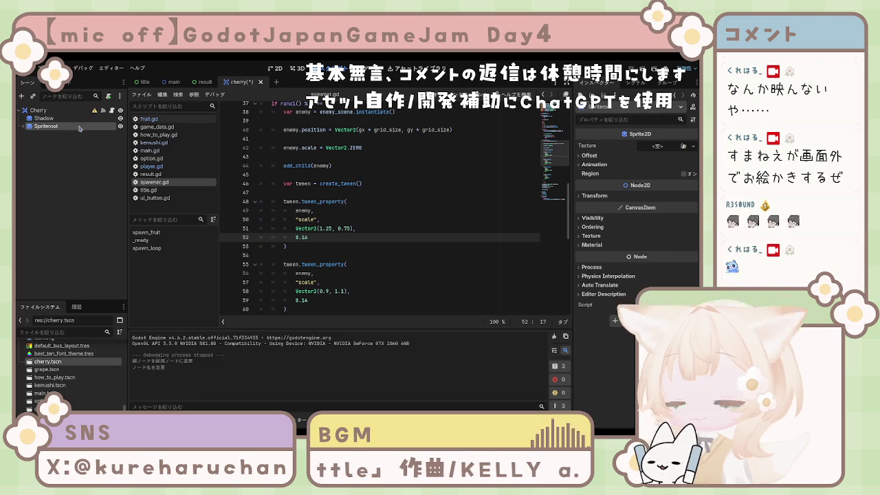
key(Right)
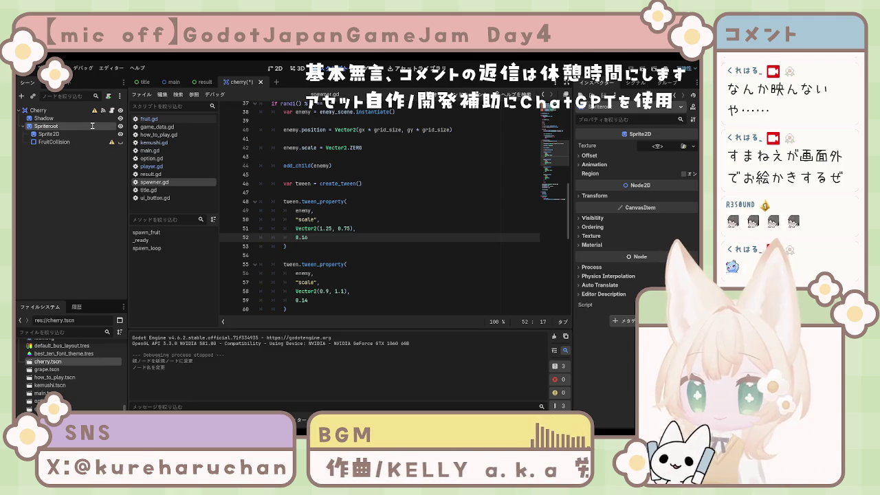
double_click(92, 126)
text(SpriteRoot)
key(Return)
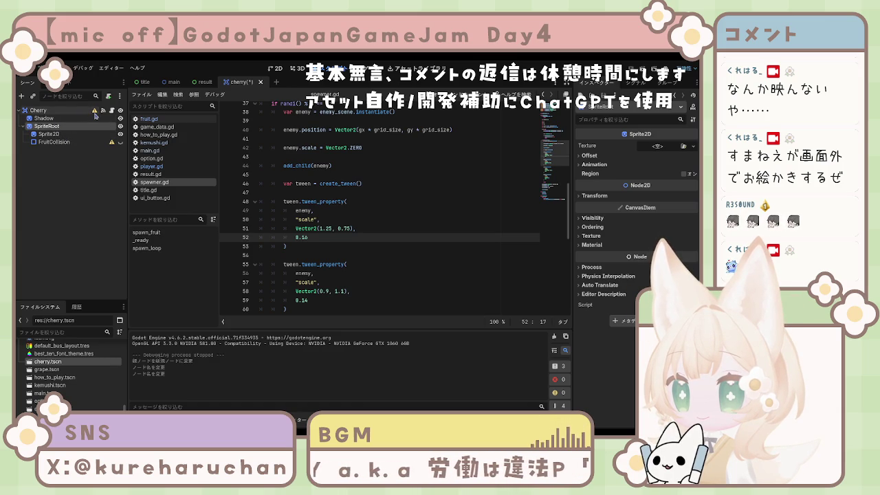
Reselect SpriteRoot and confirm changing its node type.
click(70, 120)
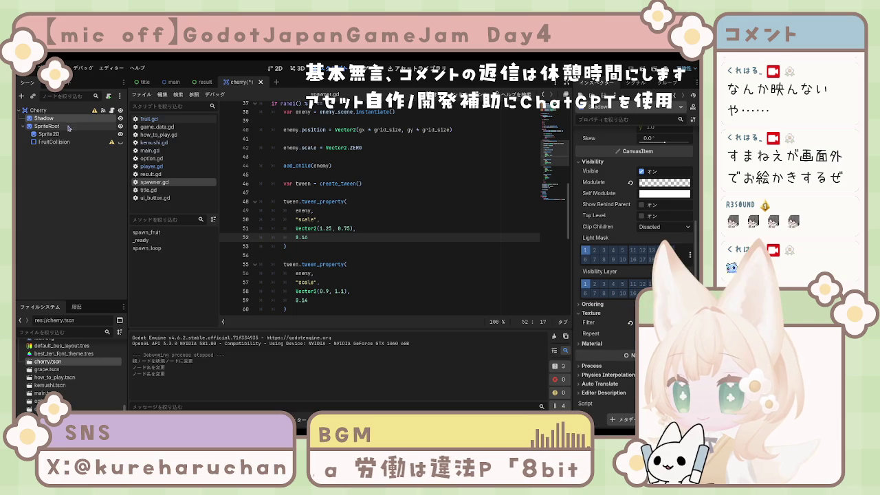
click(80, 127)
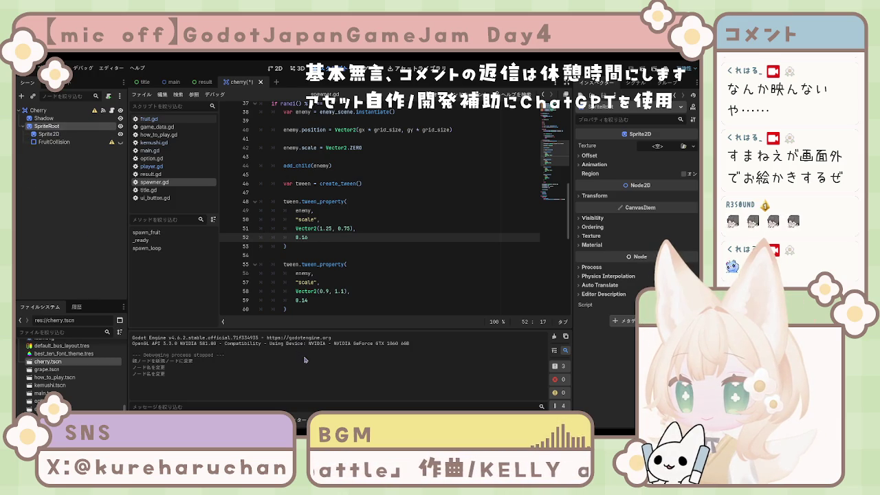
click(96, 202)
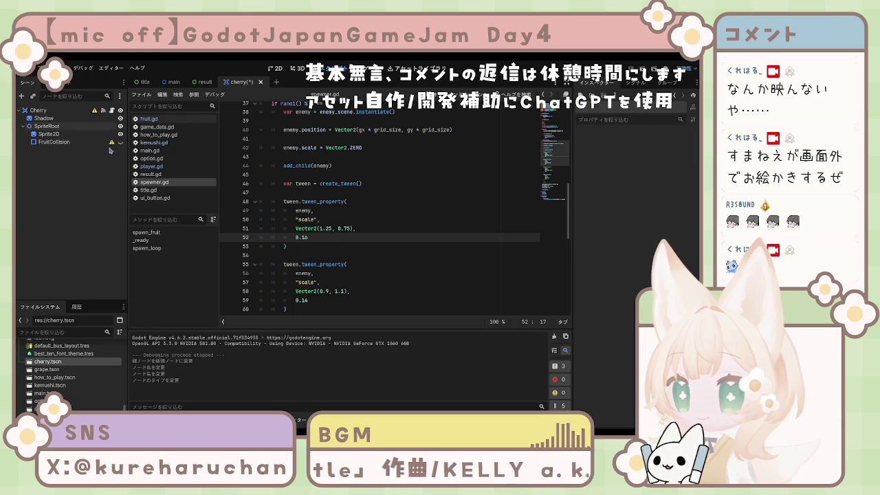
Check FruitCollision, reselect SpriteRoot, and undo its type change with Ctrl+Z.
click(55, 142)
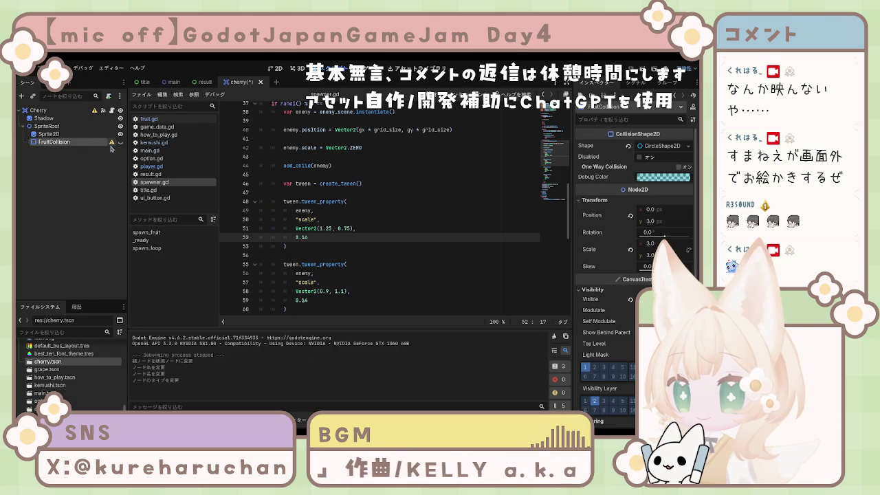
click(44, 159)
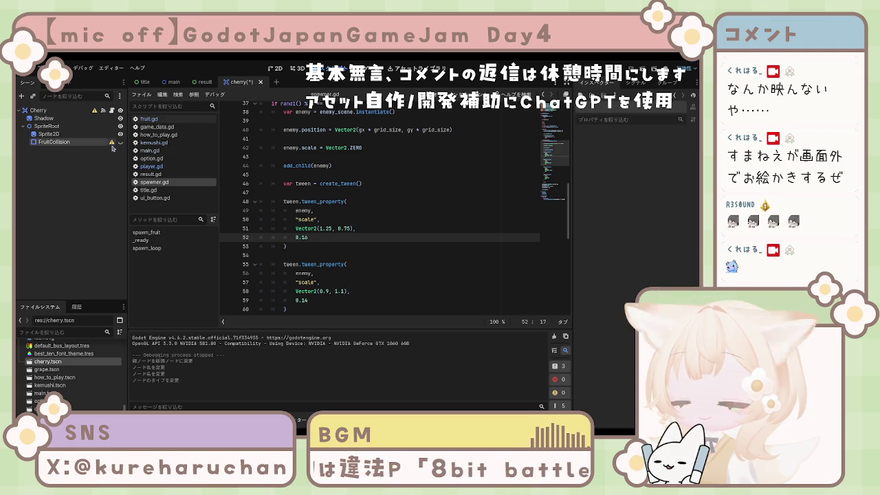
click(55, 134)
click(50, 127)
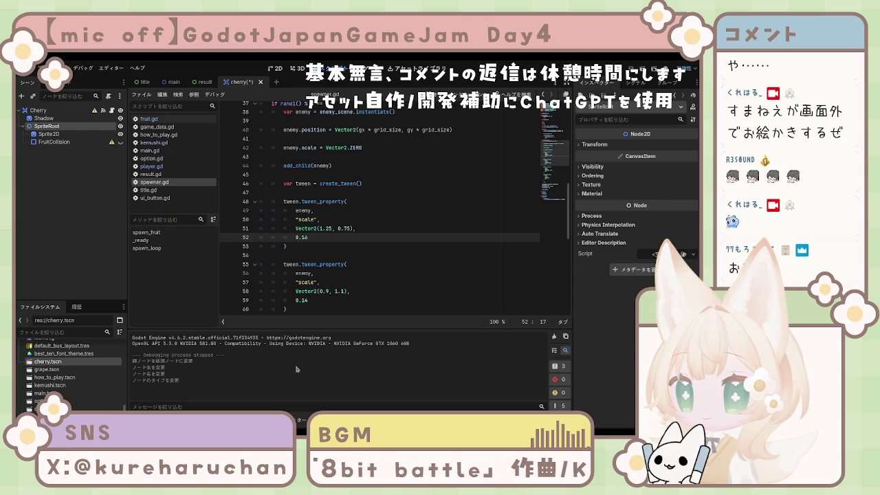
key(ctrl+z)
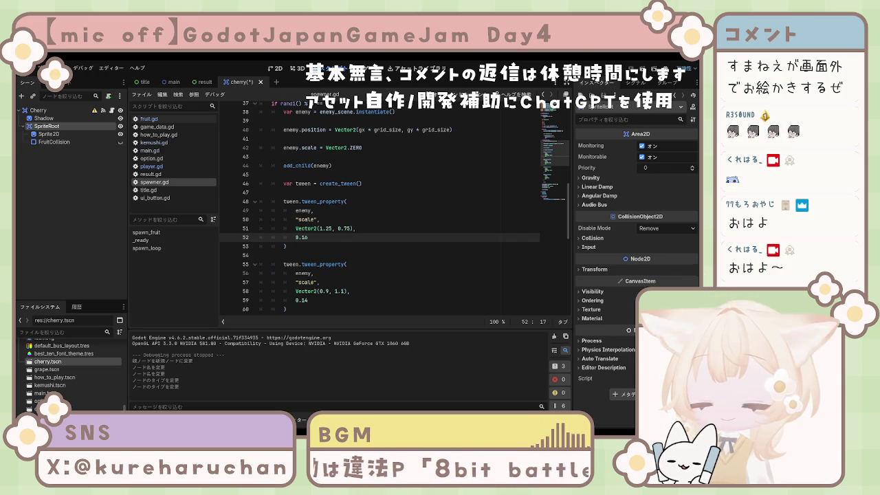
click(405, 279)
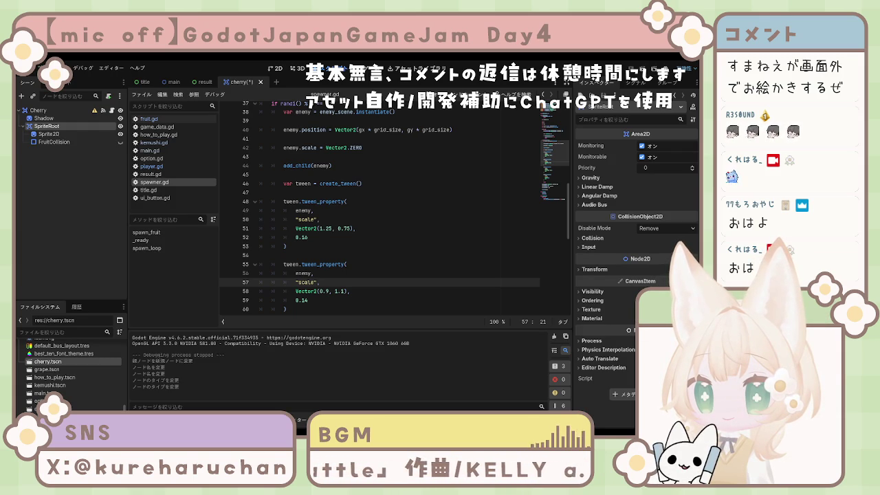
click(388, 275)
scroll(388, 278, down, 5)
scroll(388, 277, up, 17)
scroll(381, 279, down, 16)
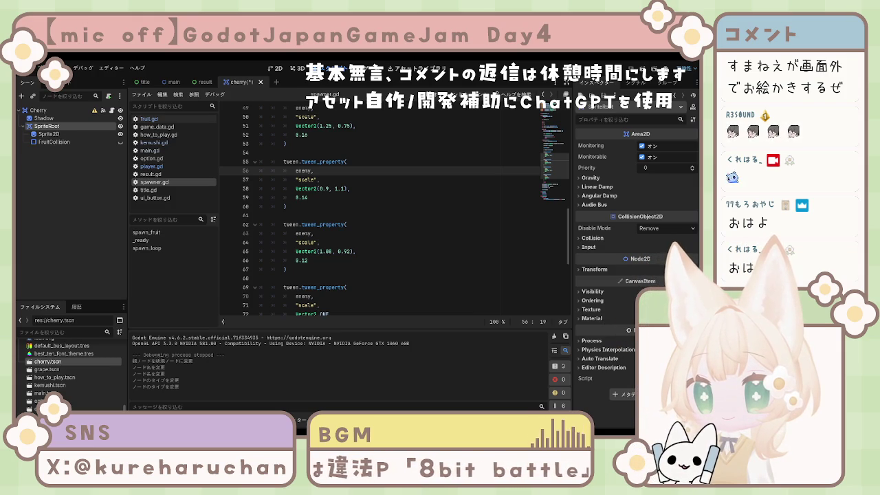
Drag Shadow out of SpriteRoot so it becomes a direct child of Cherry.
click(287, 206)
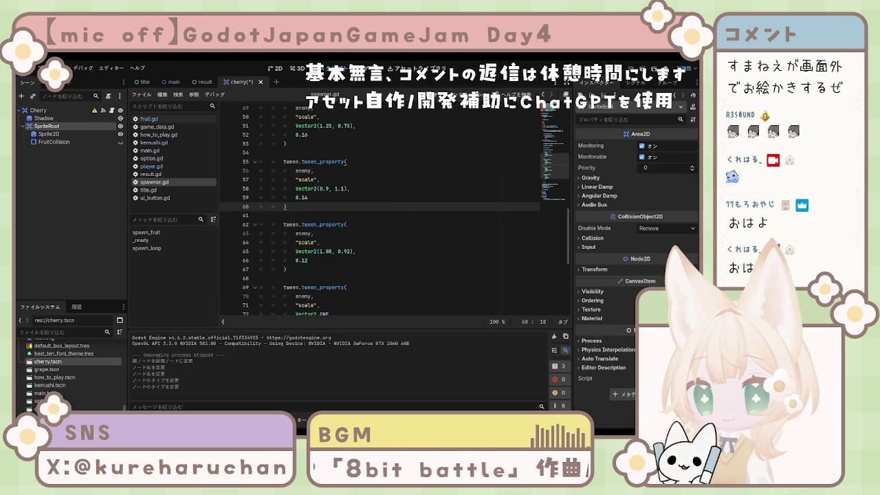
scroll(378, 207, up, 15)
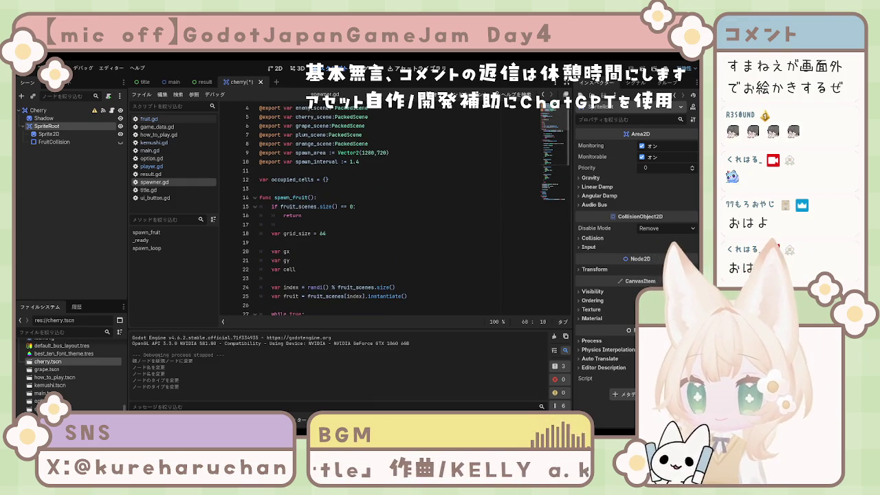
ctrl+click(75, 127)
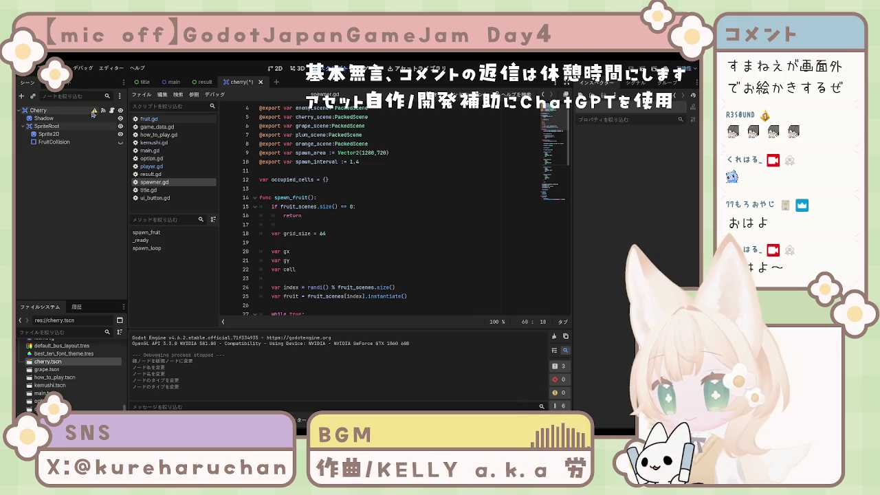
click(77, 119)
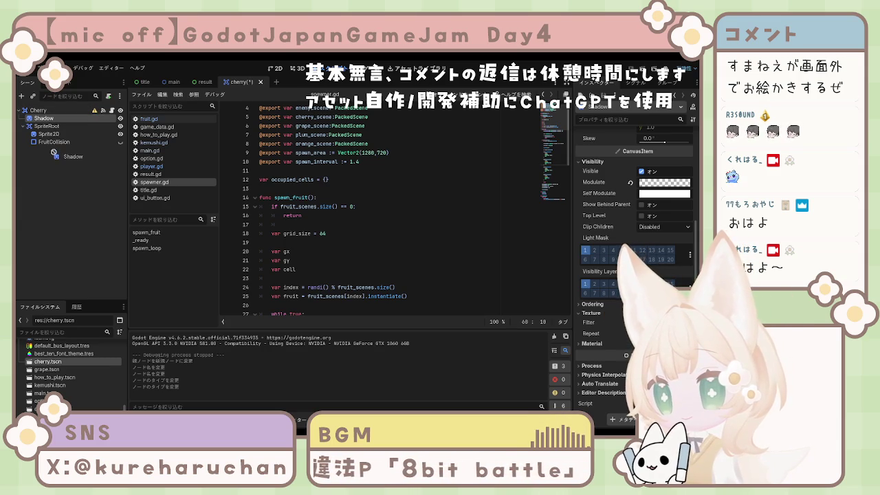
drag(55, 134, 54, 132)
Redo SpriteRoot's change to Area2D and drag Shadow upward in the Cherry tree.
click(51, 118)
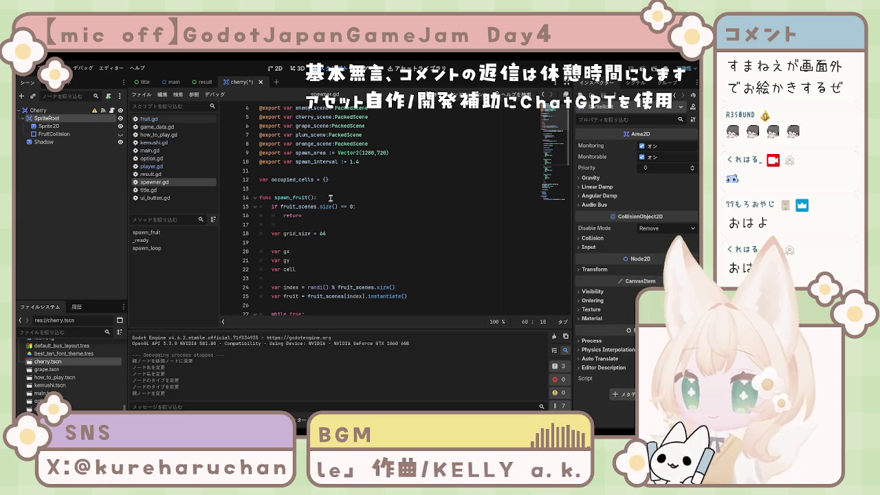
click(64, 226)
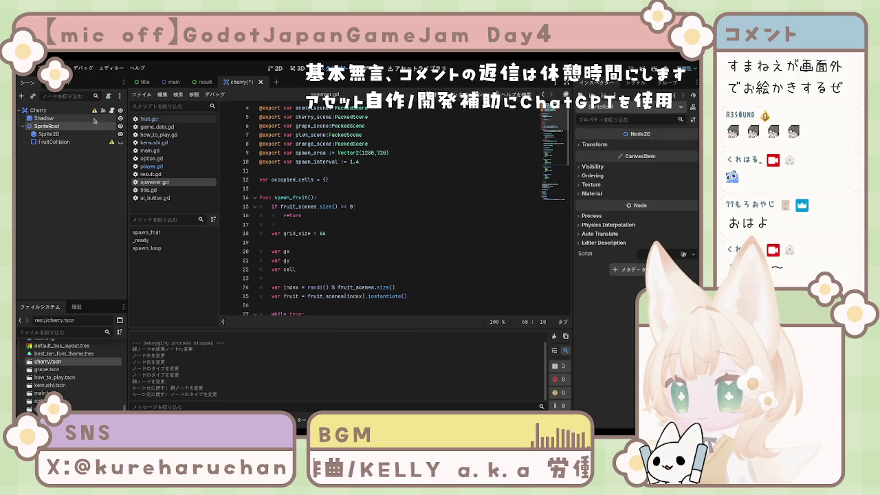
key(ctrl+shift+z)
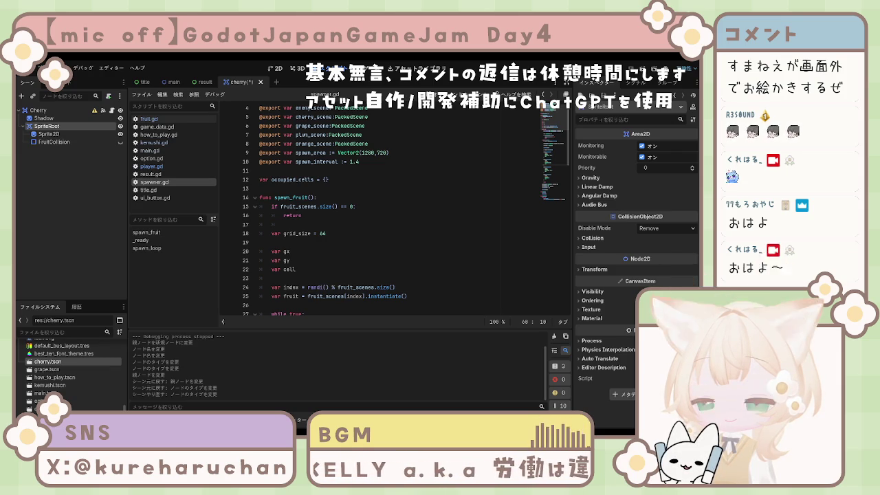
scroll(399, 206, down, 1)
mouse_move(48, 134)
mouse_down()
mouse_move(49, 145)
mouse_move(44, 114)
mouse_up()
Move Shadow above SpriteRoot as Cherry's first child and save cherry.tscn.
click(43, 135)
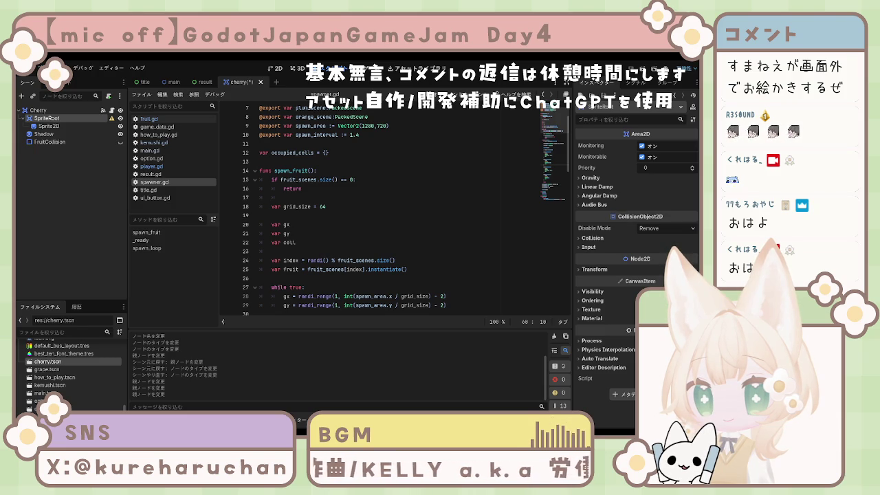
click(65, 165)
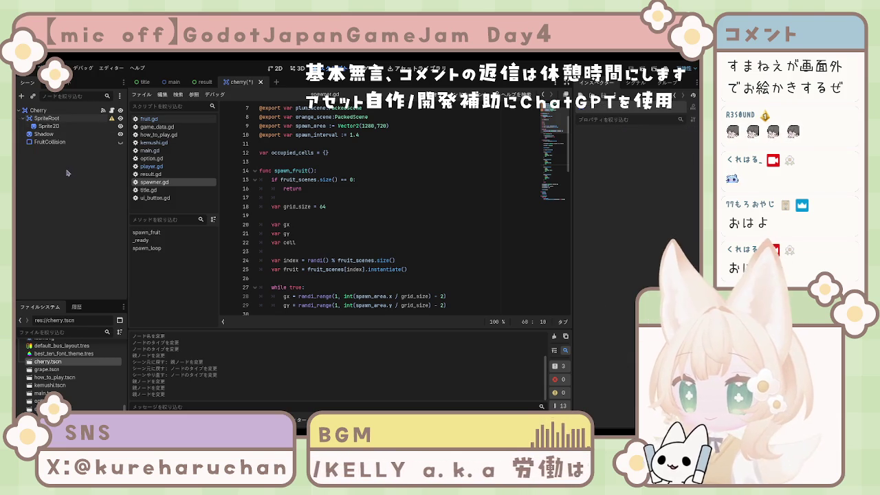
mouse_move(44, 134)
mouse_down()
mouse_move(54, 135)
mouse_move(50, 125)
mouse_up()
click(69, 192)
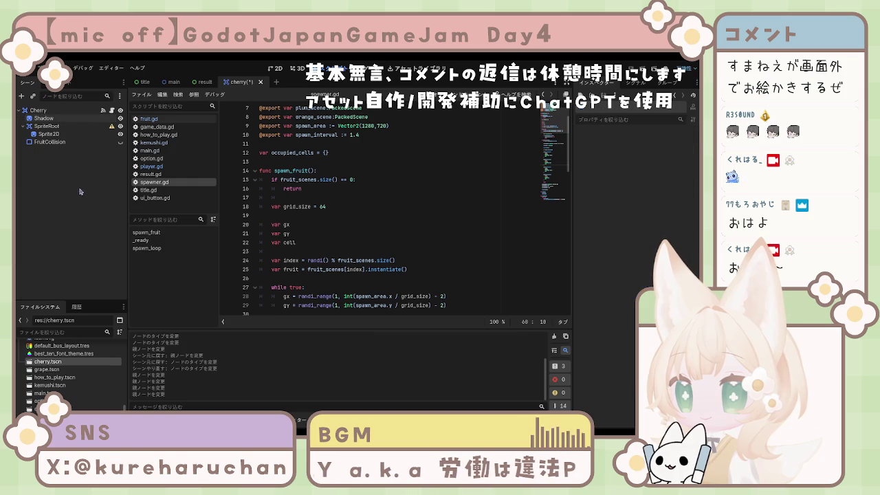
click(276, 68)
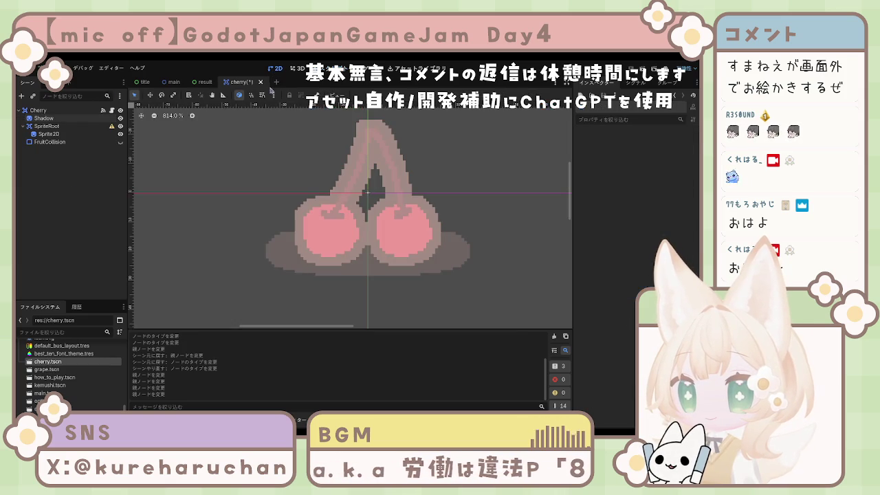
key(ctrl+s)
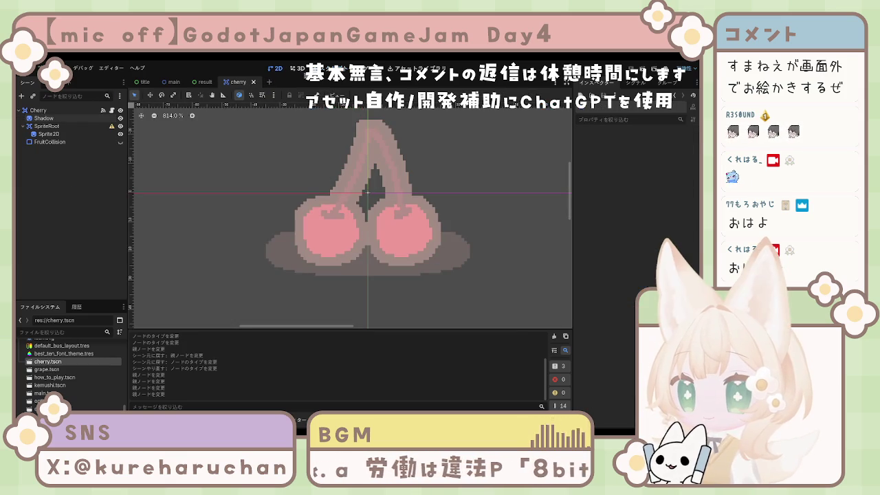
Switch to the Script workspace to show spawner.gd.
click(298, 68)
click(276, 69)
click(330, 69)
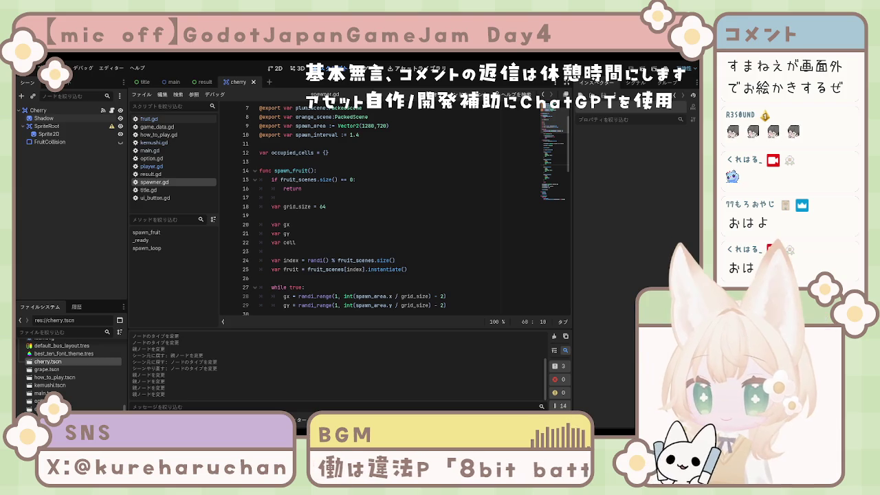
click(149, 118)
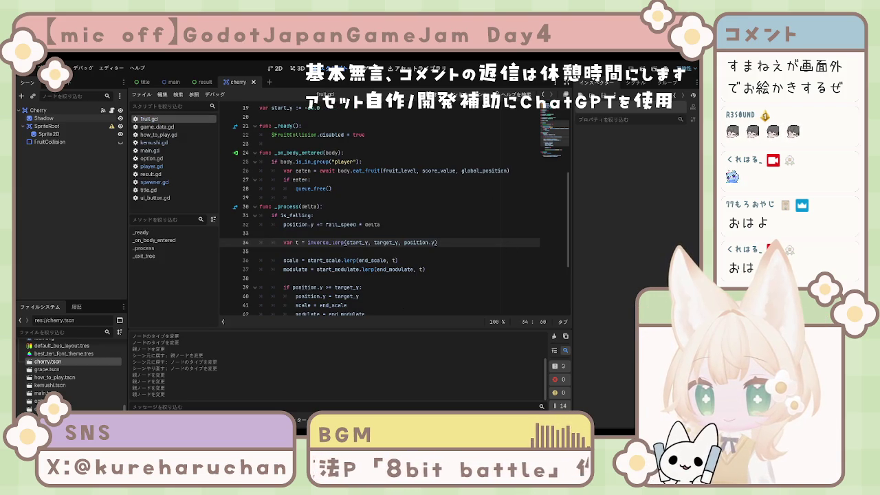
scroll(395, 206, up, 6)
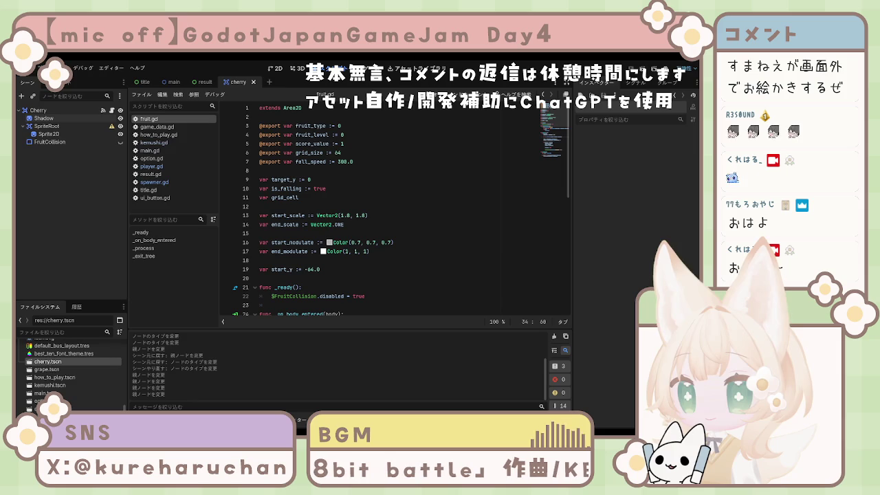
click(377, 169)
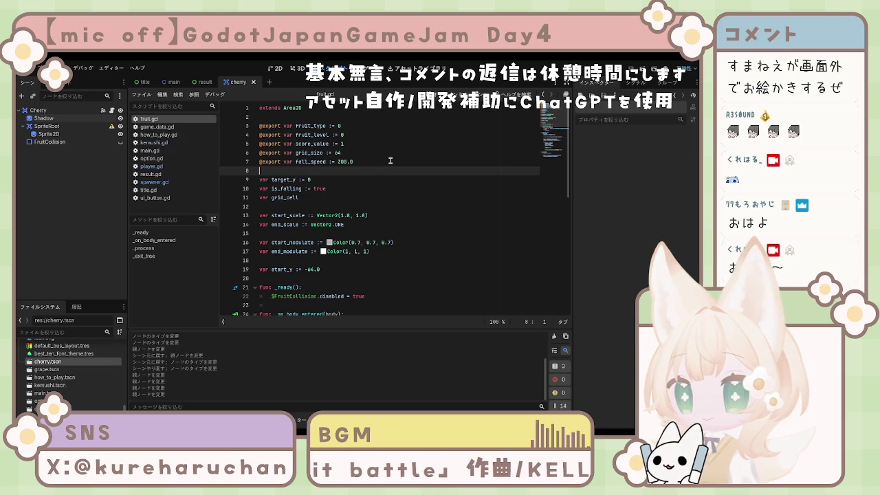
key(Return)
key(Return)
key(Up)
key(ctrl+v)
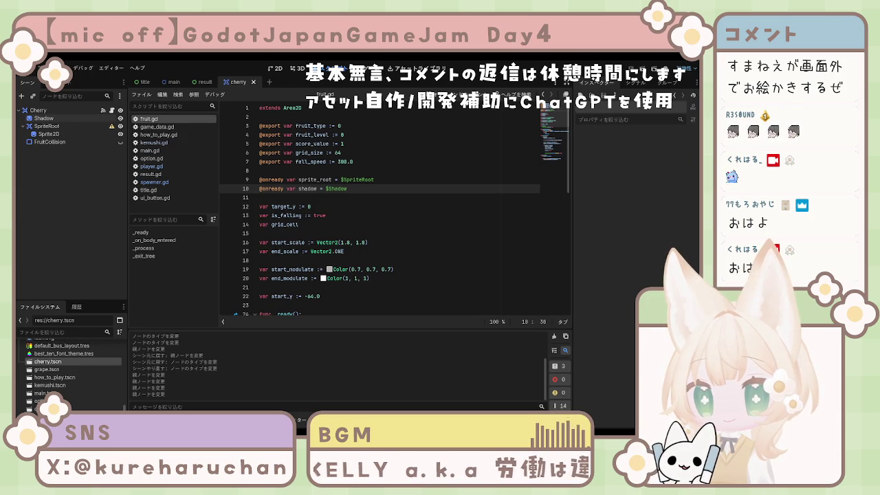
Review and select all of fruit.gd's falling code, then open spawner.gd.
scroll(396, 210, down, 7)
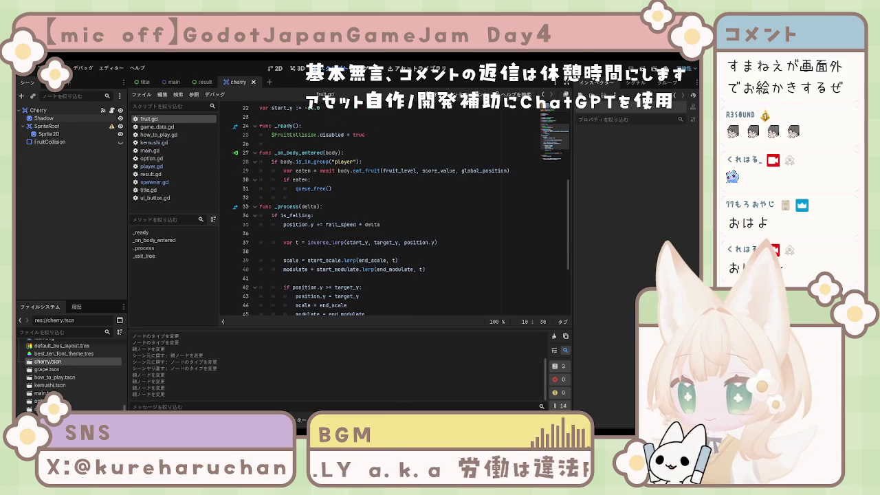
scroll(395, 210, down, 3)
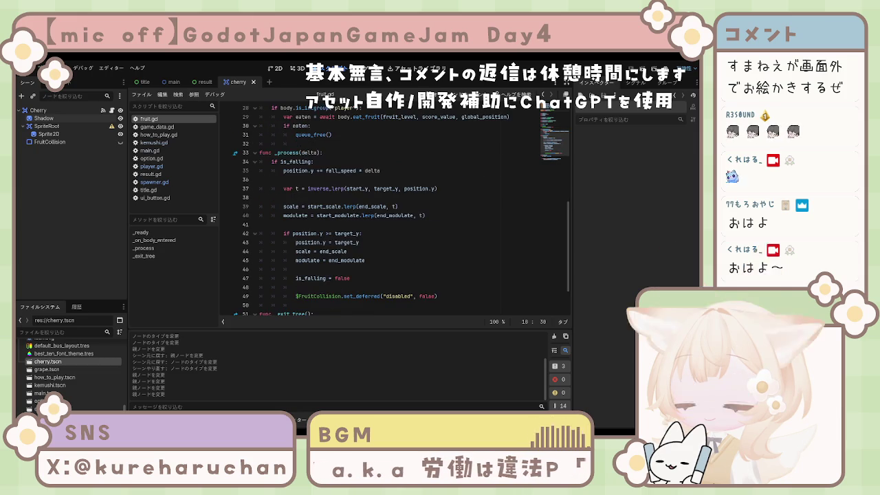
scroll(395, 209, down, 1)
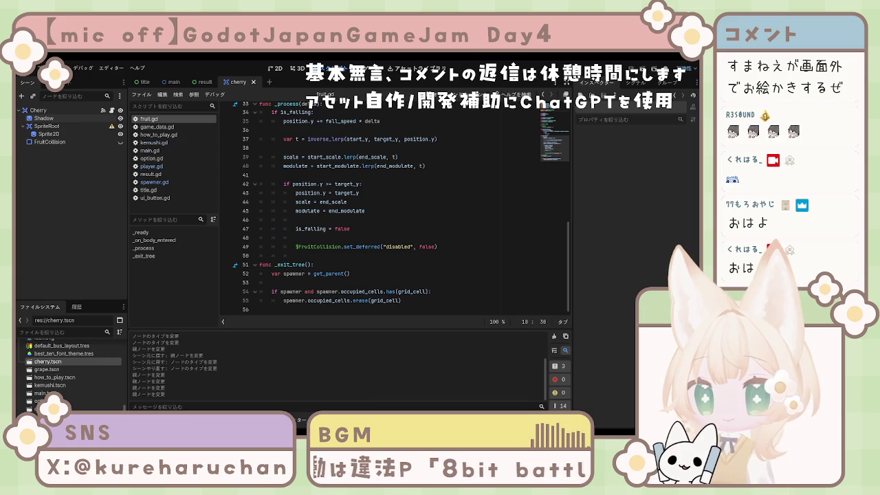
scroll(413, 206, up, 1)
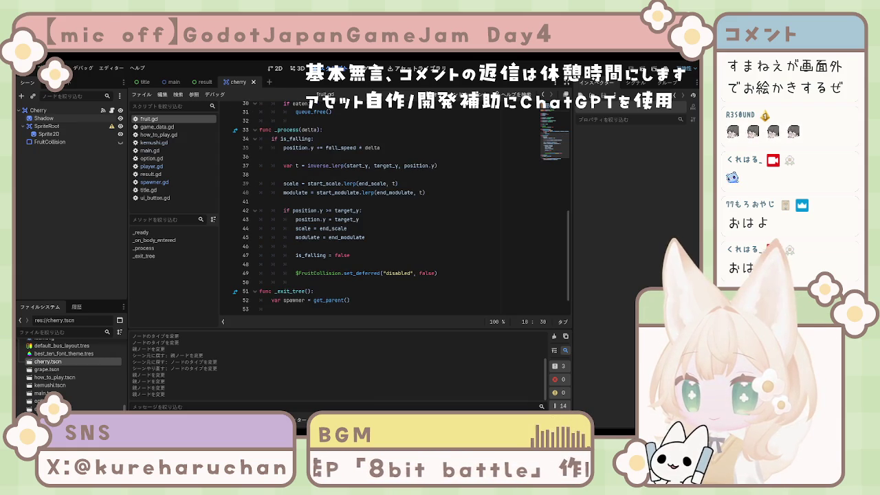
click(319, 166)
key(ctrl+a)
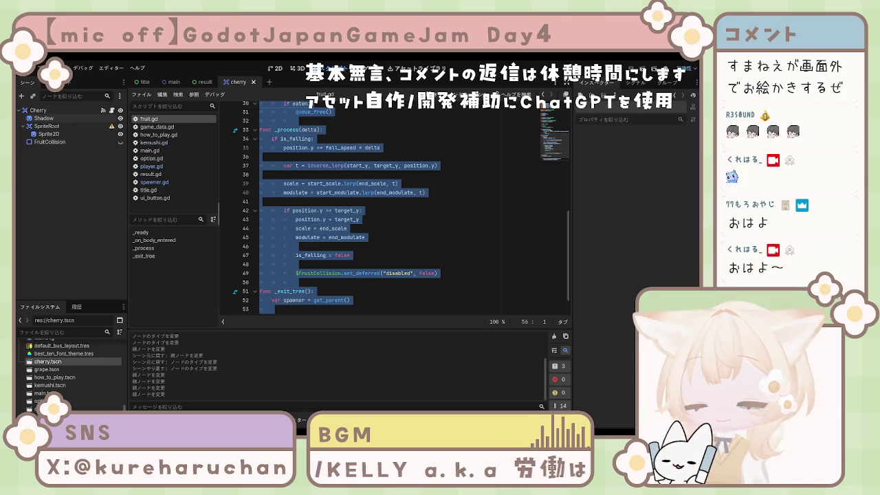
click(385, 210)
click(159, 182)
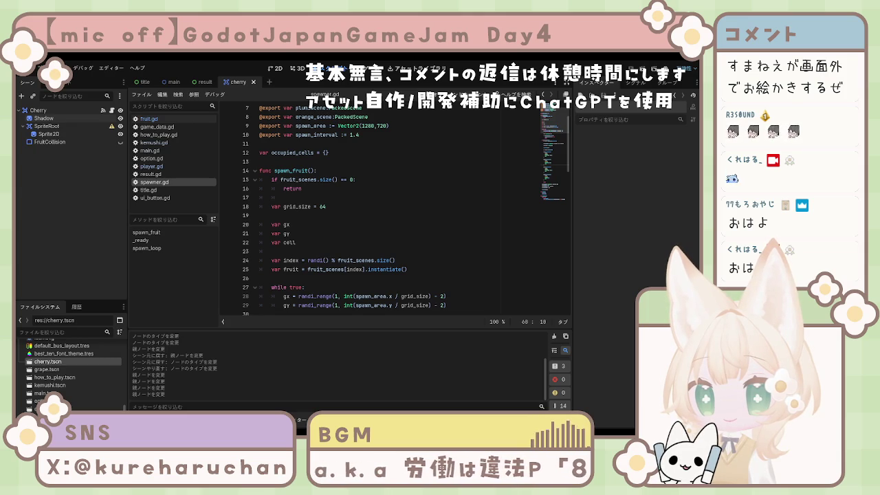
Scroll through spawn_fruit in spawner.gd down to the fruit.position line 78.
click(340, 222)
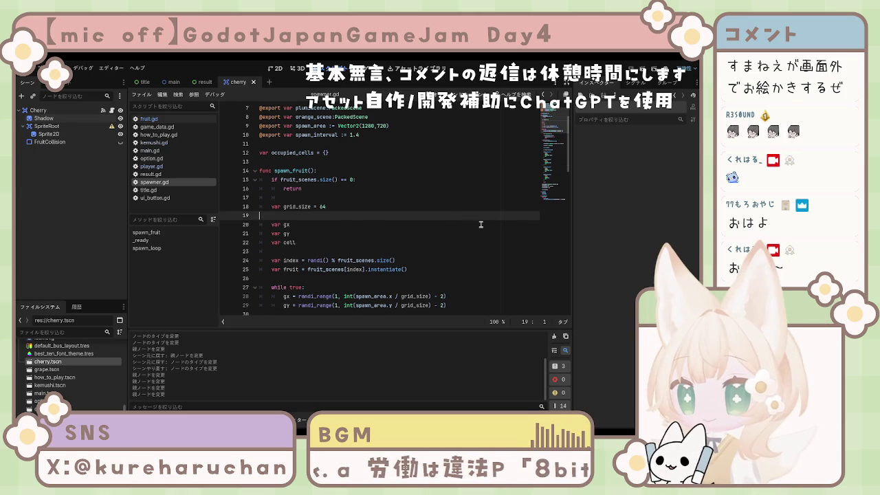
scroll(336, 222, down, 2)
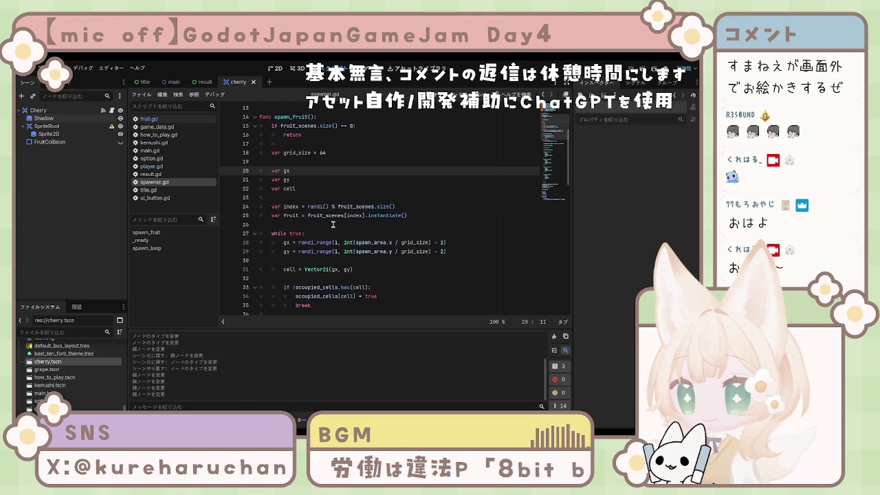
scroll(333, 224, down, 3)
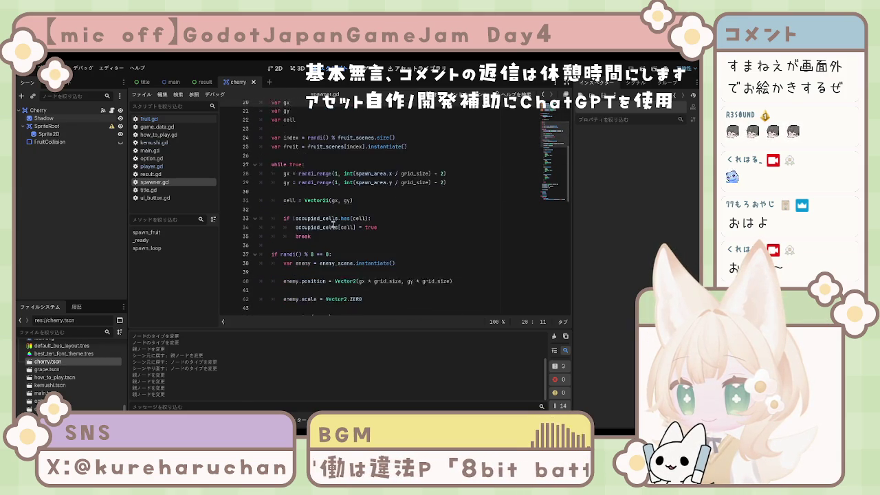
scroll(333, 224, up, 6)
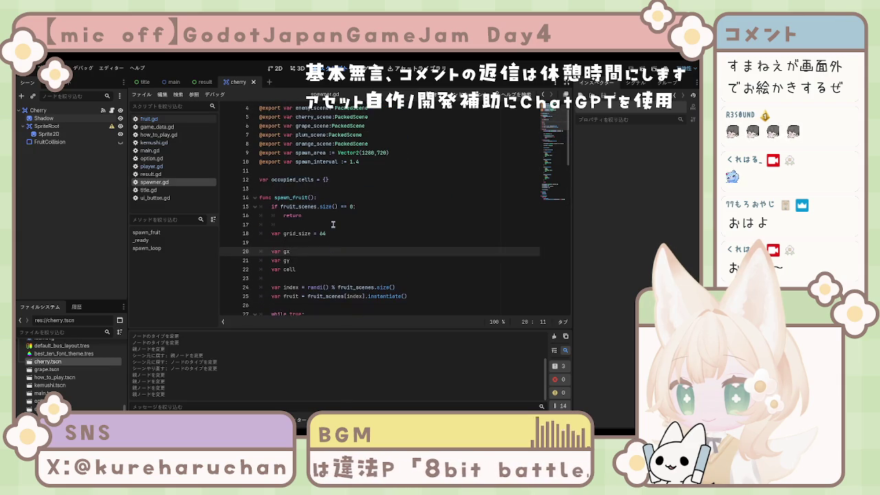
scroll(333, 224, down, 2)
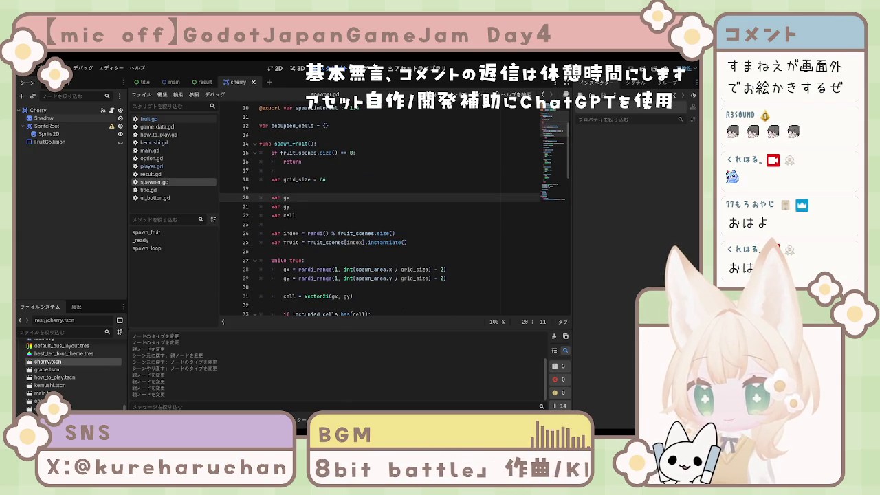
click(379, 242)
scroll(378, 245, down, 1)
scroll(377, 246, down, 1)
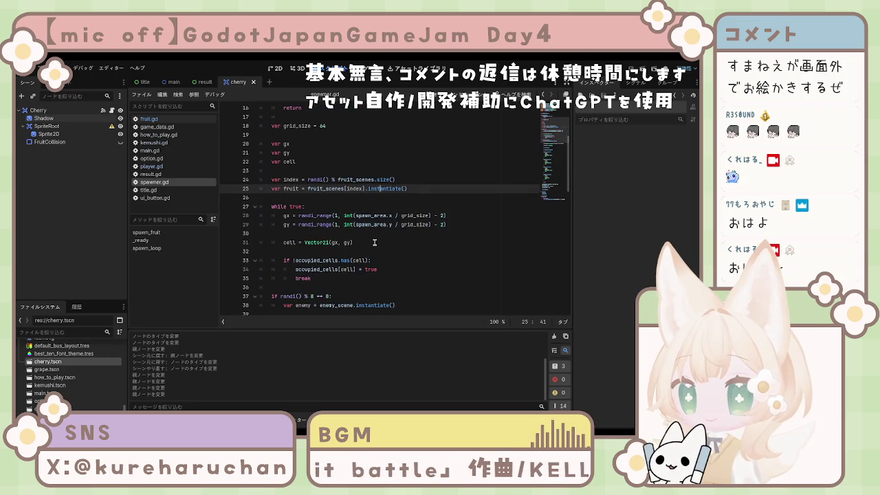
scroll(374, 249, down, 4)
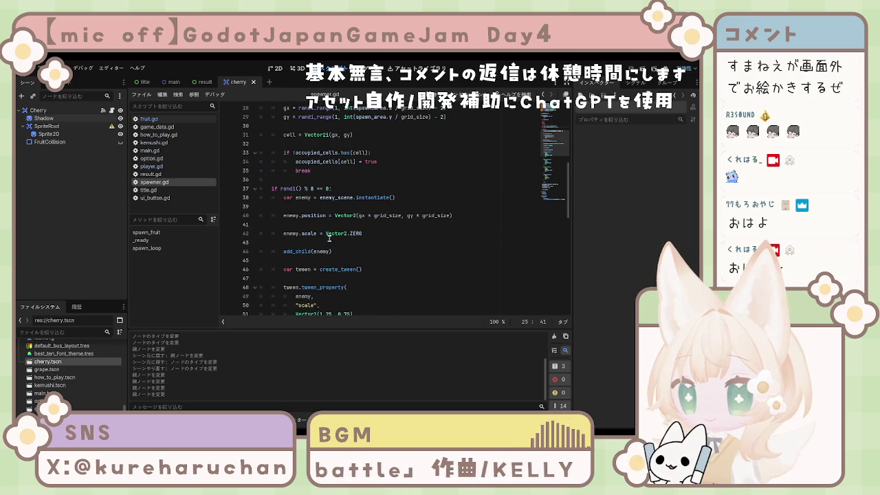
scroll(284, 232, down, 4)
scroll(285, 231, down, 9)
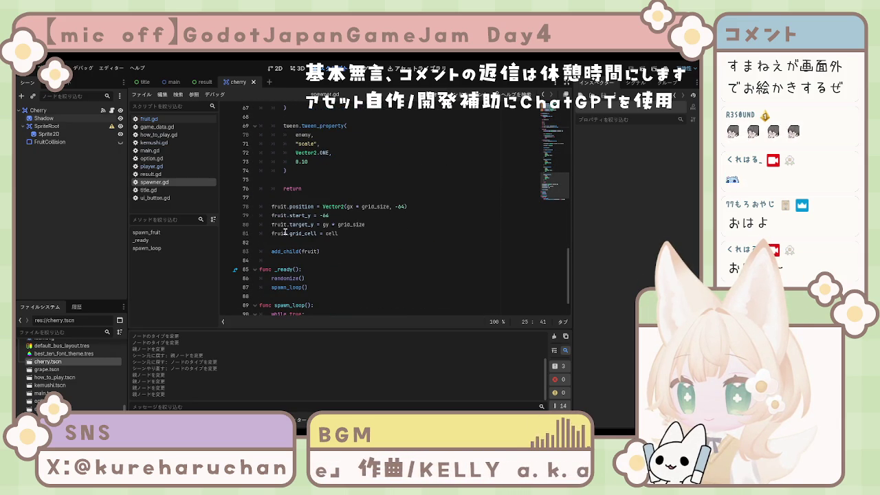
Replace line 78 so the fruit starts at gy * grid_size instead of -64.
drag(271, 206, 454, 210)
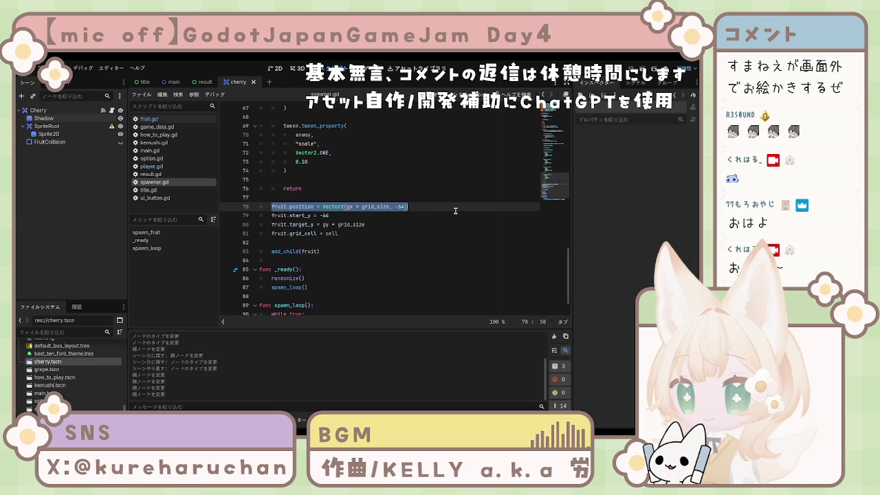
text(fruit.position = Vector2(gx * grid_size, gy * grid_size))
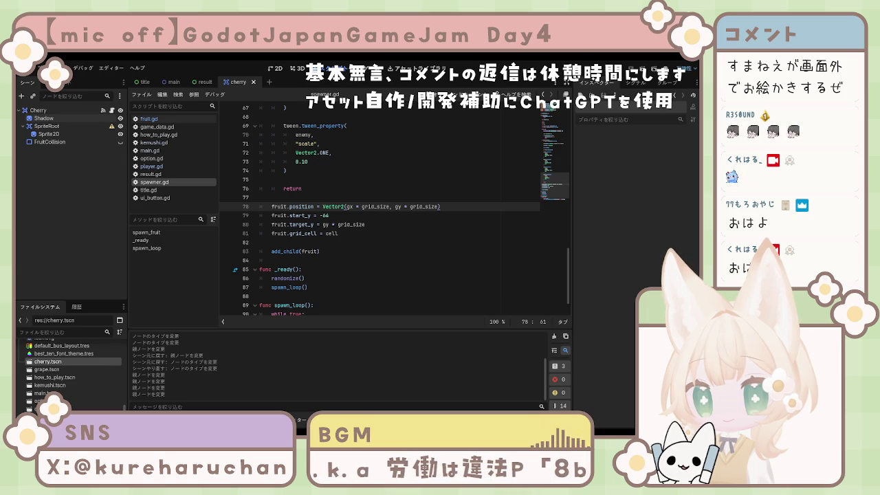
click(148, 118)
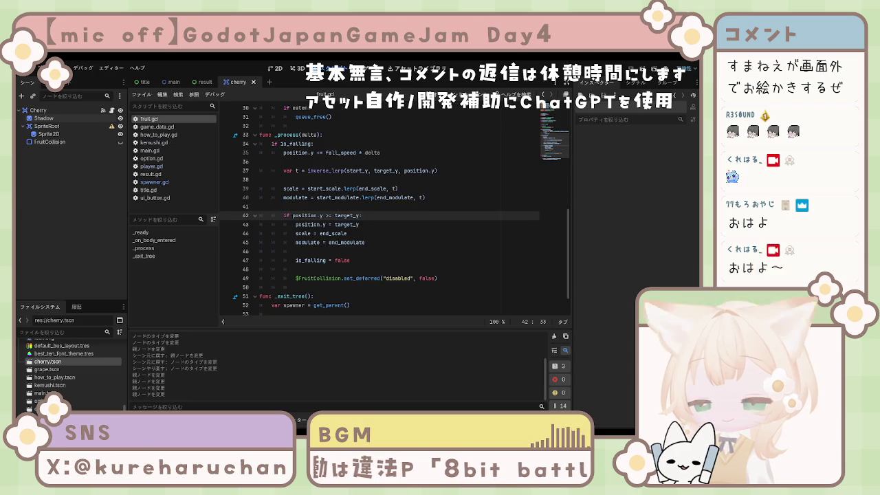
Add sprite_root.position.y = start_y at the end of _ready in fruit.gd.
scroll(395, 206, up, 10)
scroll(396, 206, down, 5)
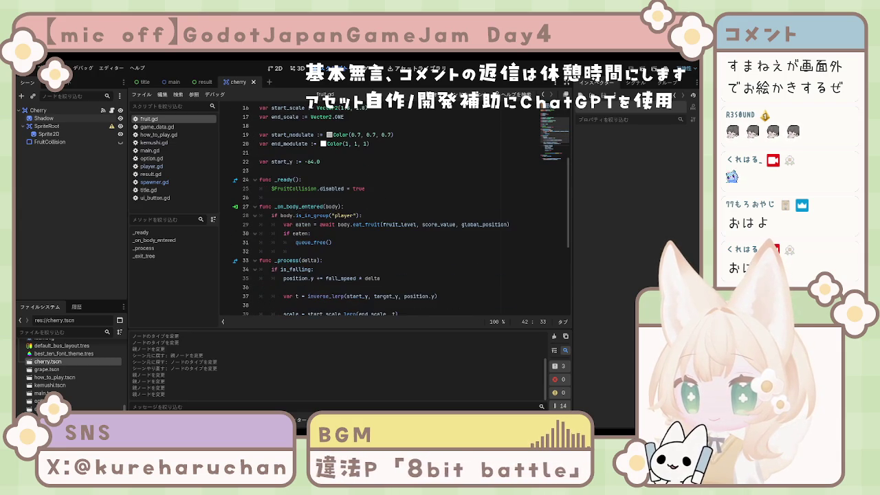
click(383, 188)
key(Return)
text(sprite_root.position.y = start_y)
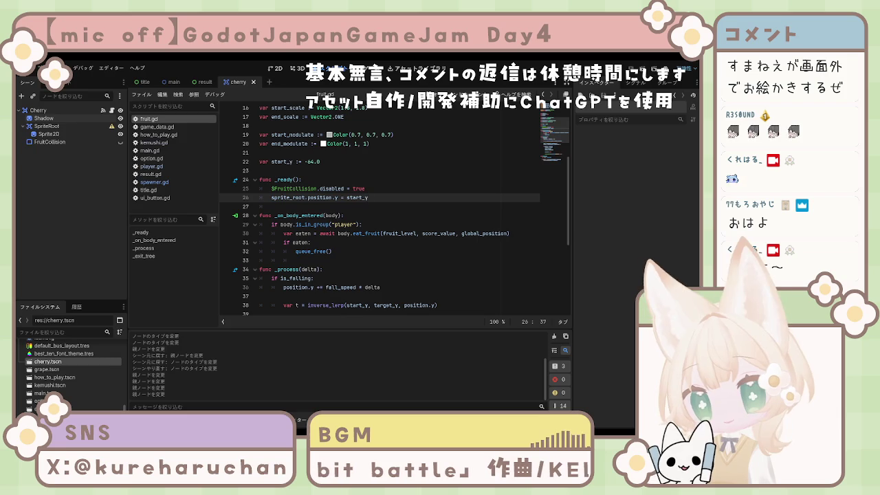
Replace the _process body with falling code that moves sprite_root, then run the game.
click(319, 233)
scroll(311, 245, down, 3)
mouse_move(261, 190)
mouse_down()
mouse_move(358, 206)
mouse_move(393, 255)
mouse_move(387, 245)
mouse_move(457, 248)
mouse_up()
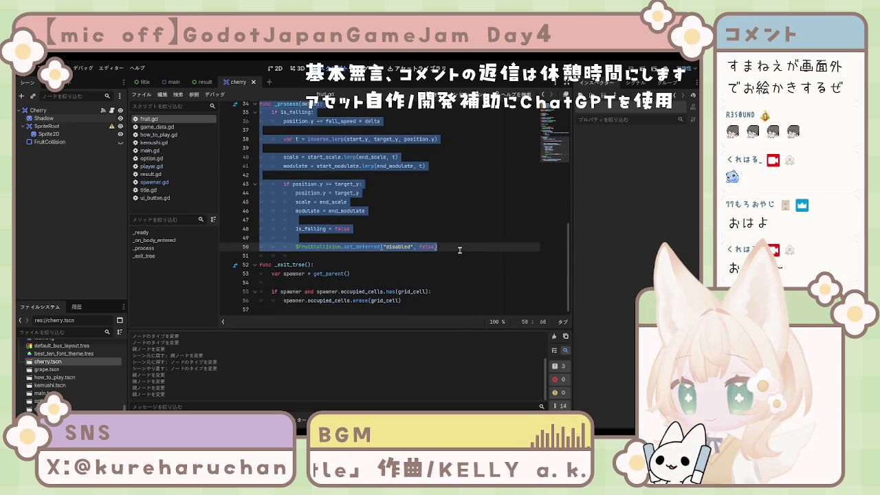
key(ctrl+v)
scroll(458, 251, up, 7)
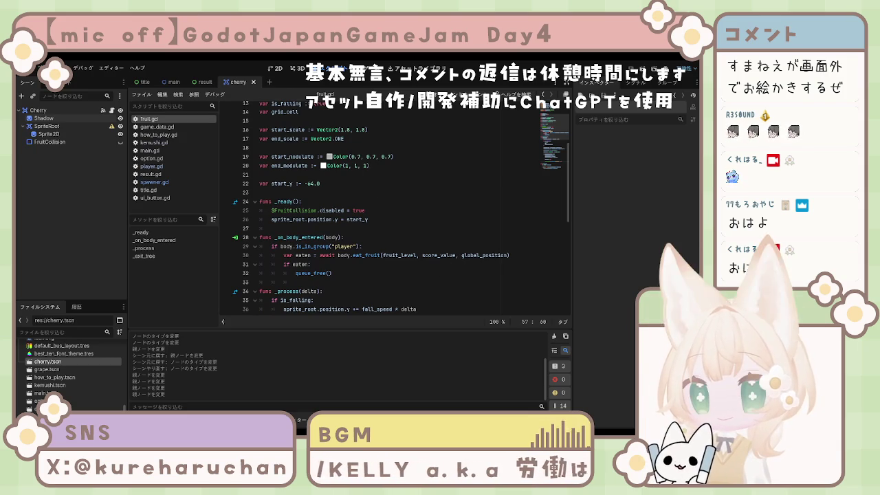
key(F6)
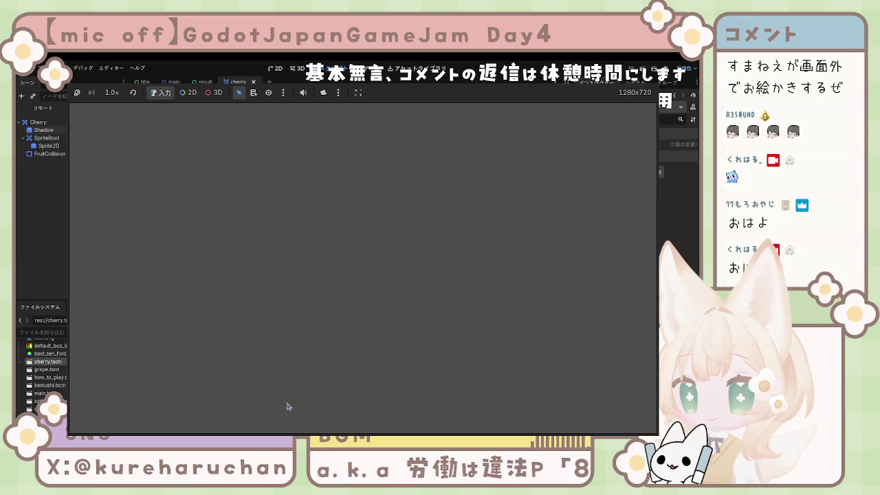
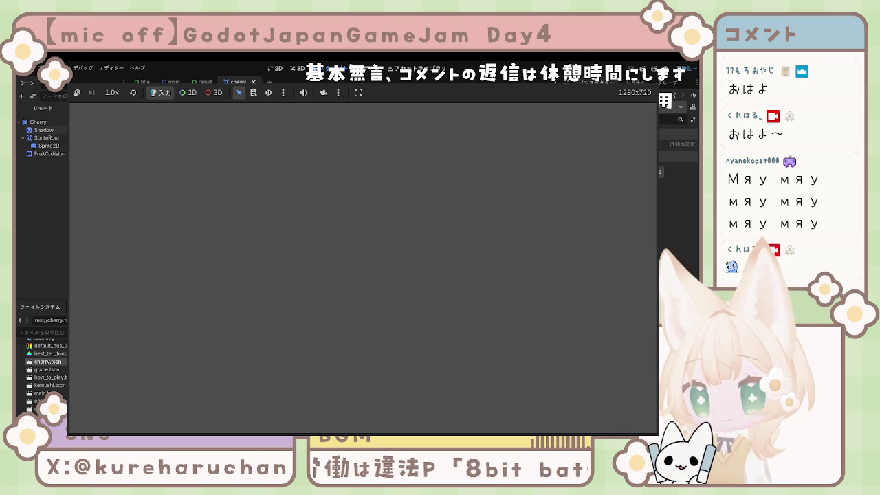
Open the cherry, grape, orange and plum scenes from the FileSystem dock.
click(206, 82)
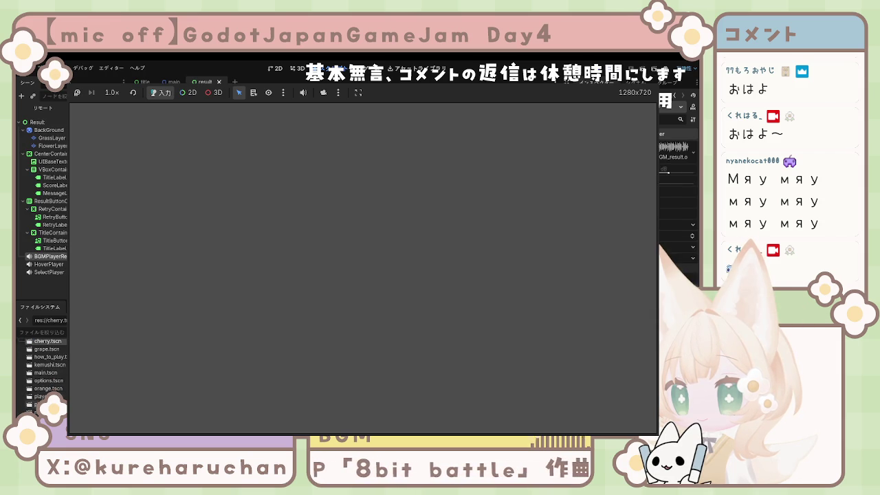
double_click(50, 342)
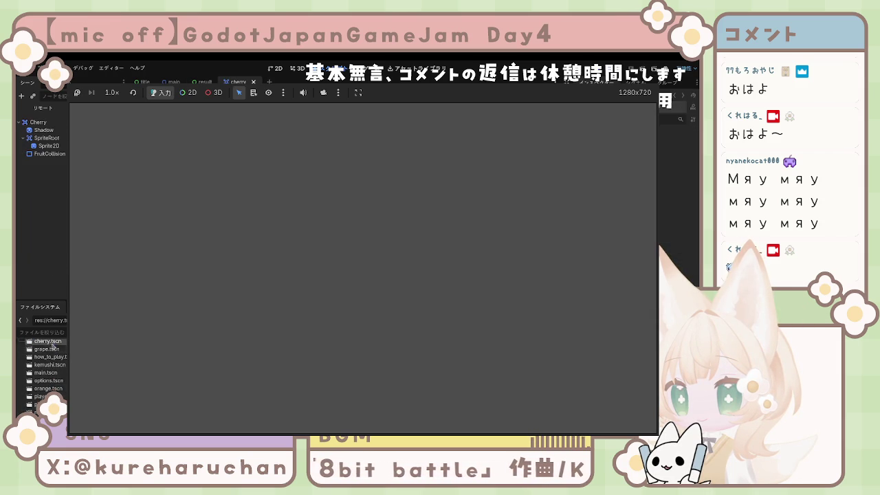
double_click(48, 349)
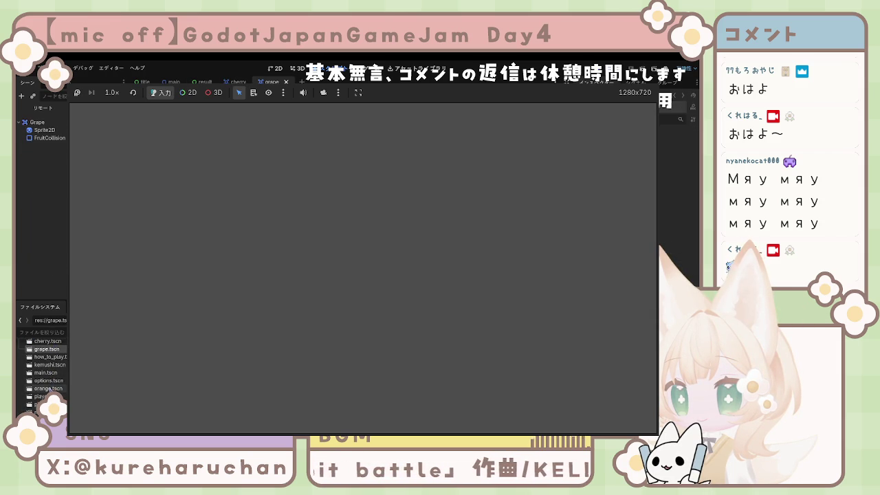
double_click(47, 389)
double_click(38, 405)
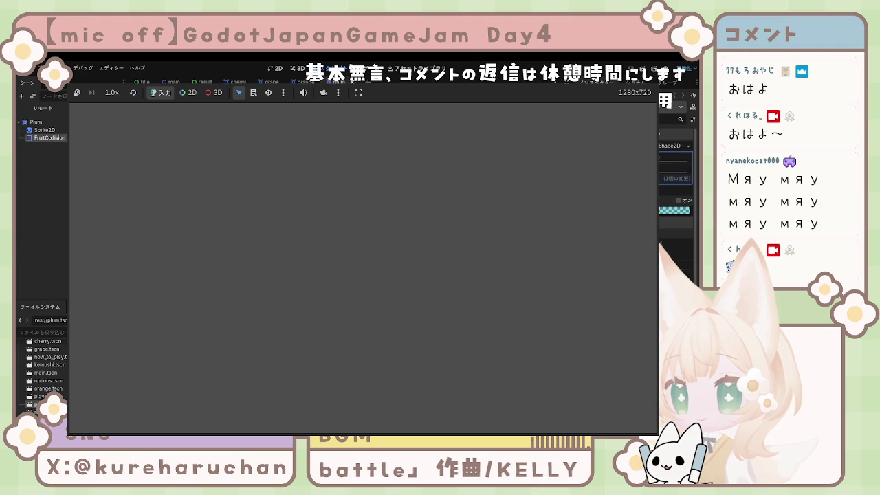
Cycle through the open scene tabs and select the grape's Sprite2D node.
click(272, 81)
key(ctrl+shift+Tab)
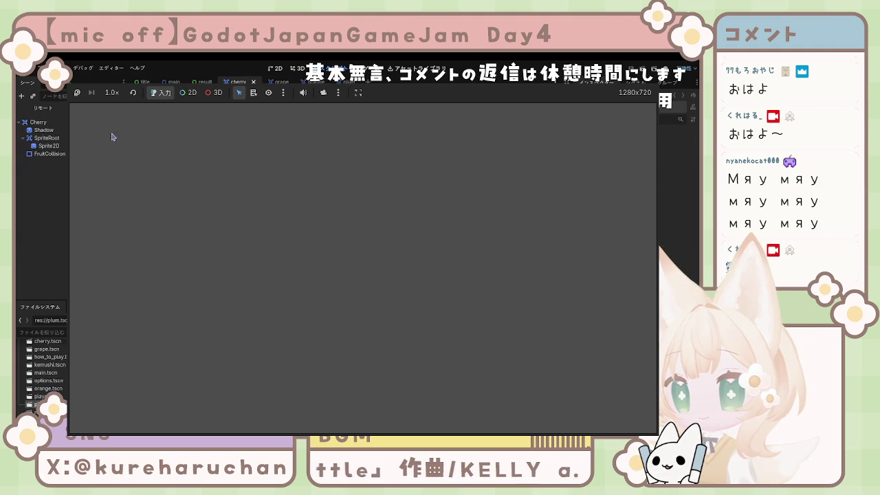
key(ctrl+Tab)
key(ctrl+shift+Tab)
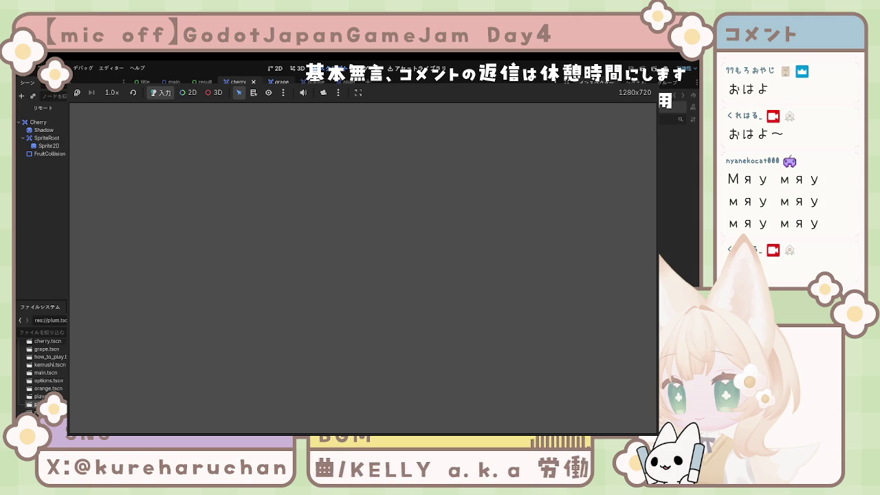
key(ctrl+Tab)
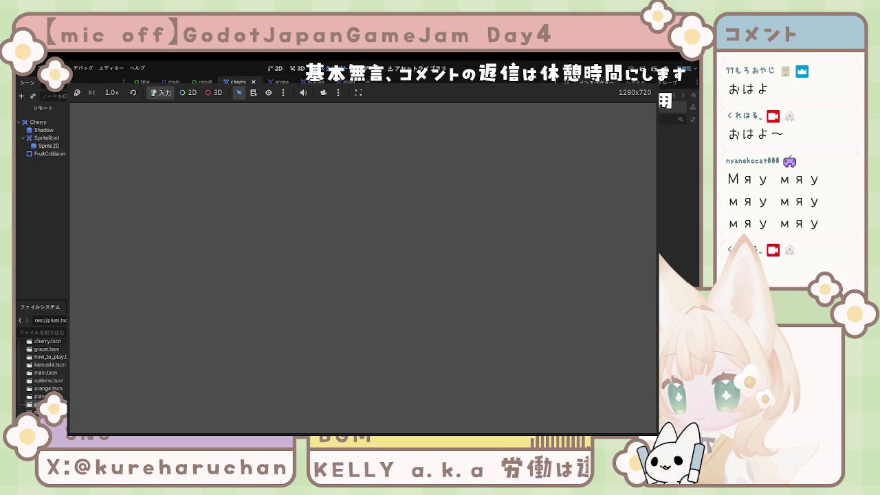
click(61, 131)
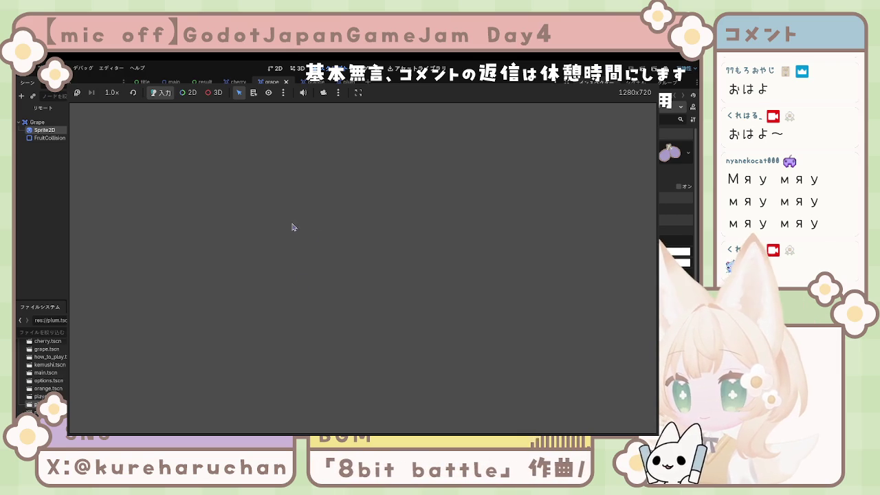
Wrap the grape's Sprite2D in a new Area2D parent renamed SpriteRoot, then select the Grape root.
key(Return)
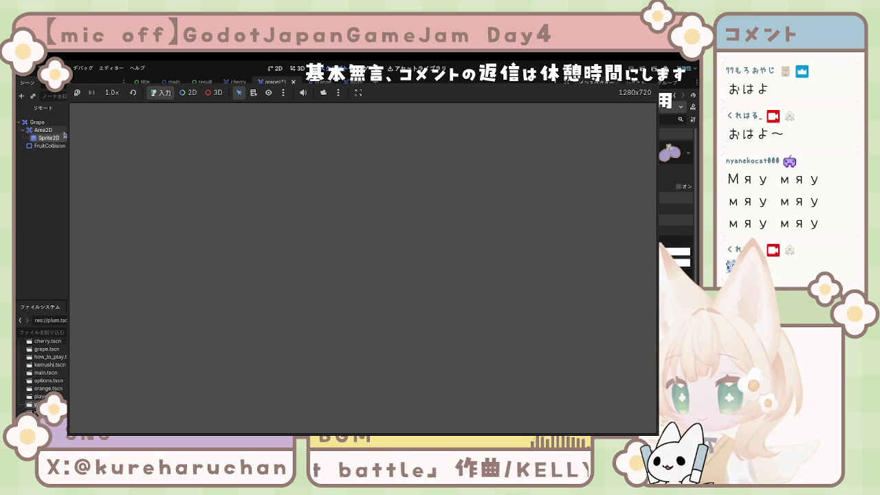
click(64, 133)
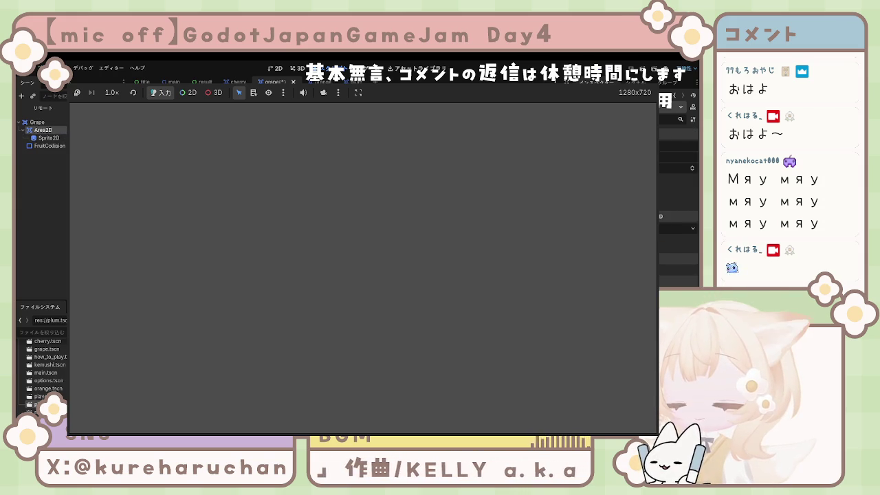
text(SpriteRoot)
key(Return)
click(37, 122)
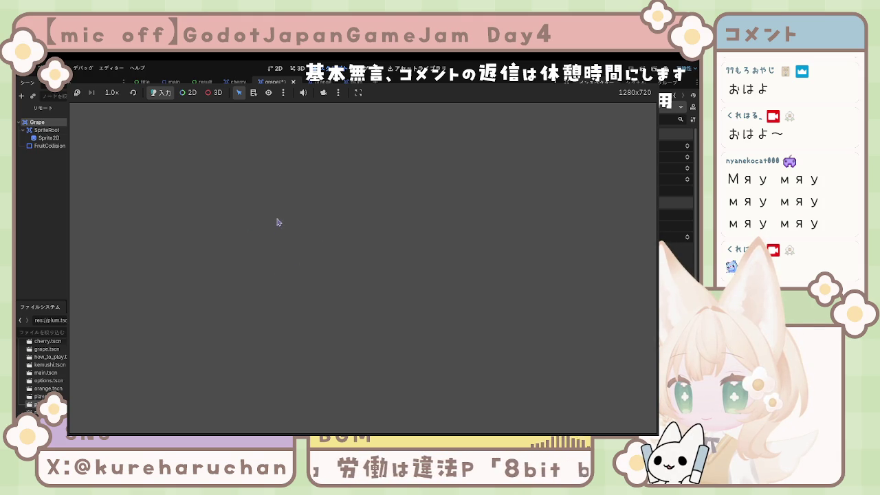
Add a Sprite2D under Grape, move it above SpriteRoot and rename it Shadow.
key(ctrl+v)
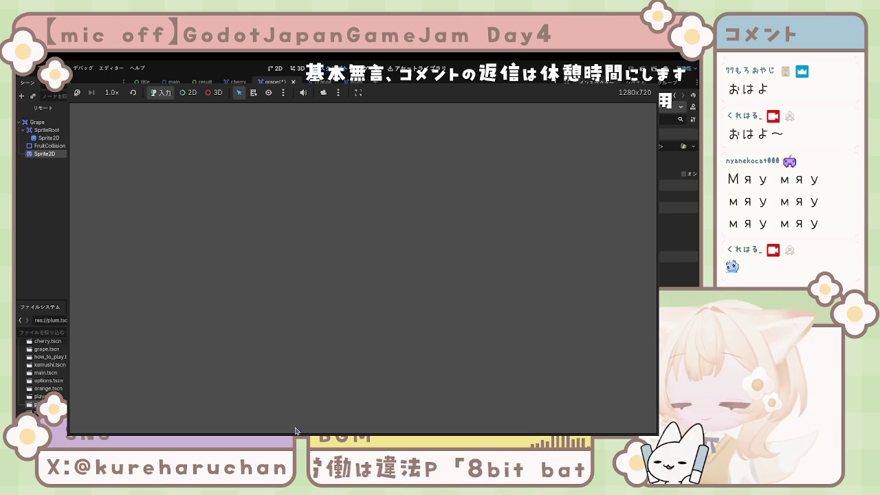
drag(55, 162, 45, 131)
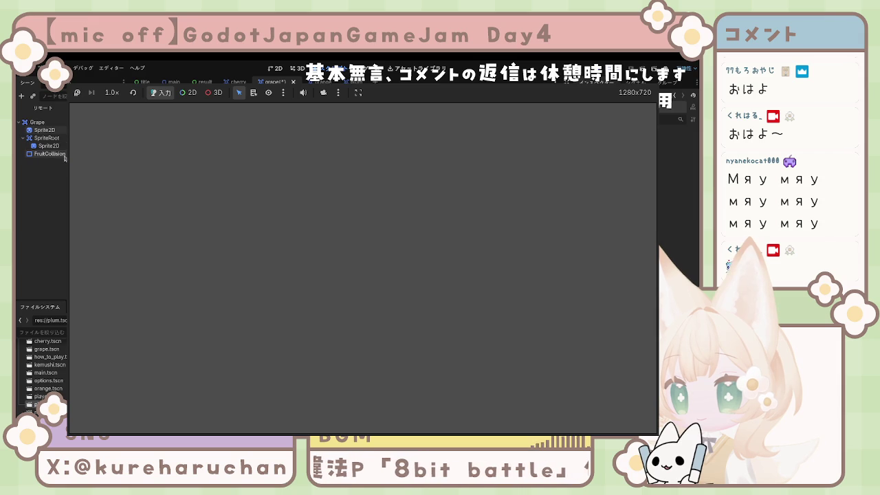
click(45, 130)
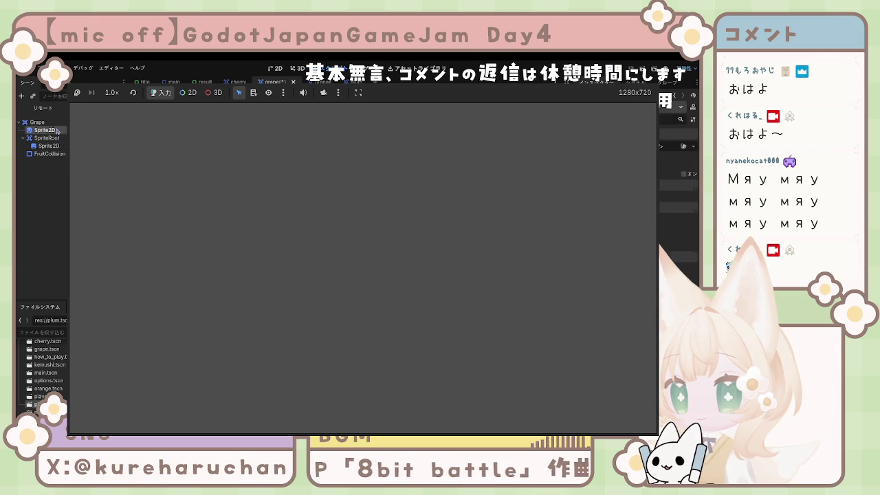
key(F2)
text(Shadow)
key(Return)
Select the Shadow node to review its properties in the Inspector.
click(49, 172)
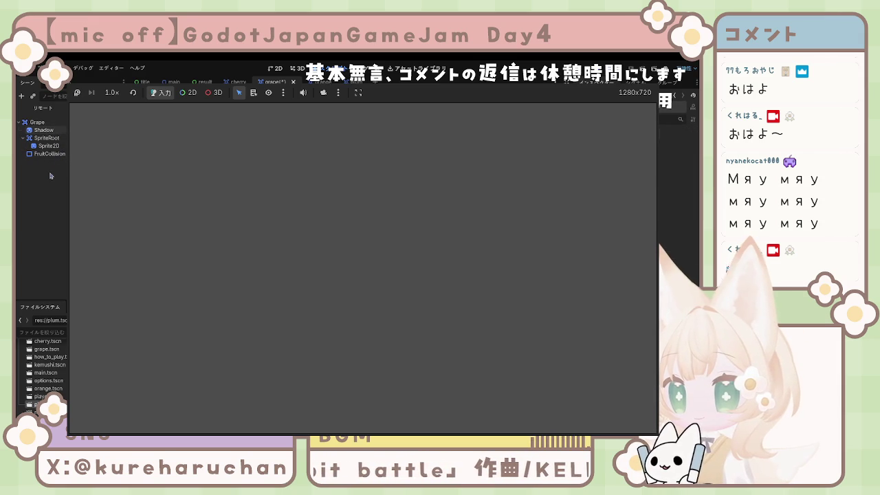
click(54, 124)
click(55, 132)
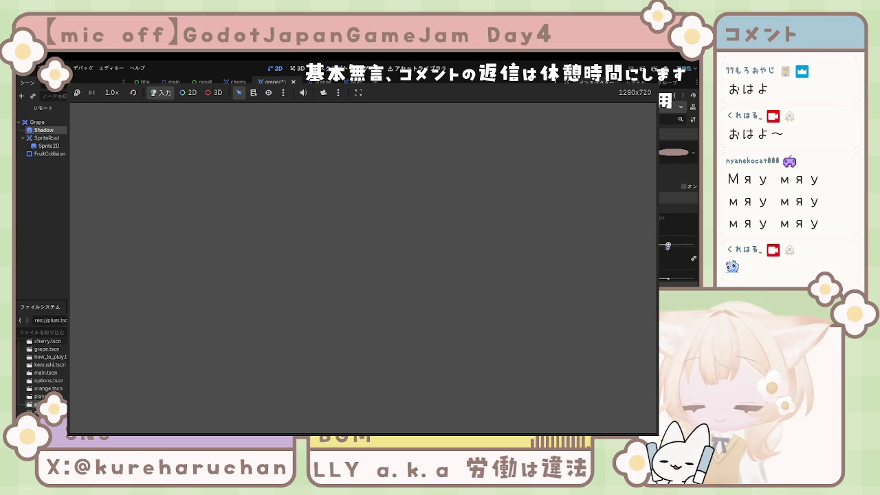
click(406, 285)
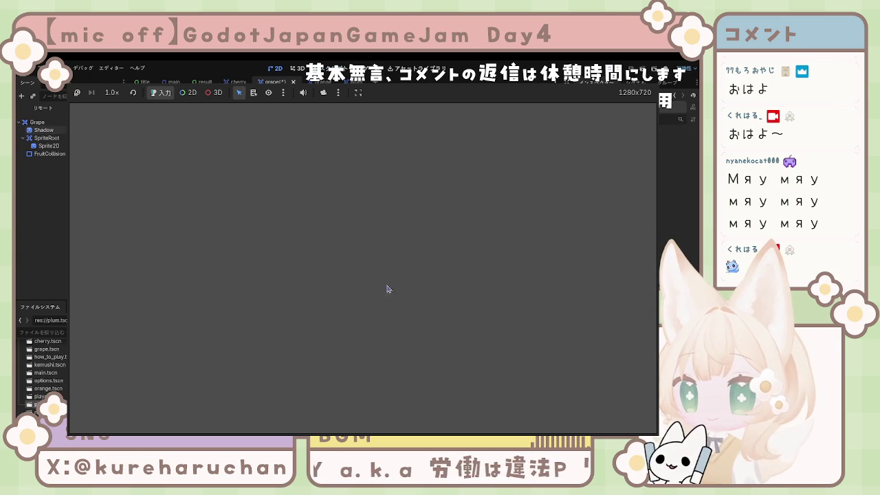
Recheck the Shadow node and save grape.tscn.
click(44, 130)
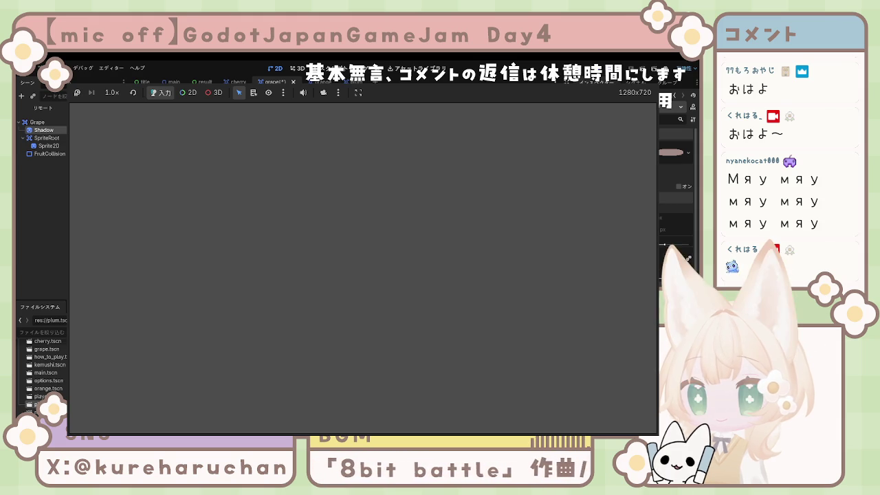
click(426, 271)
key(ctrl+s)
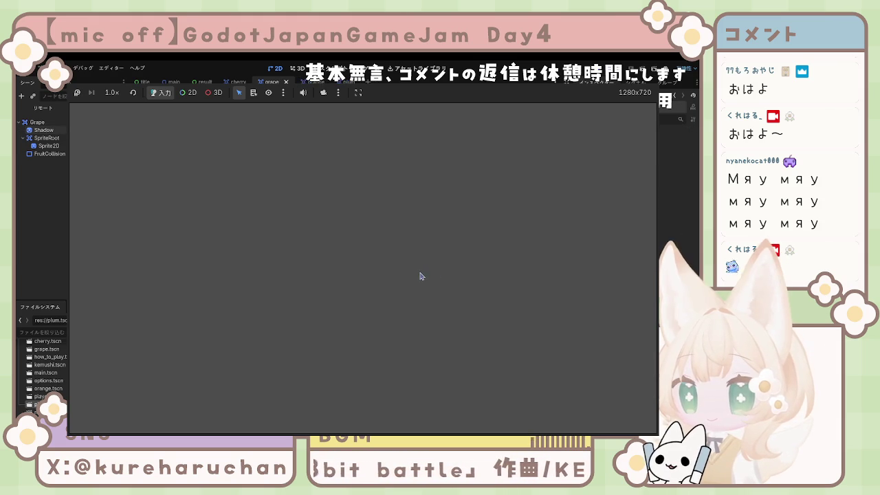
Cycle the scene tabs, close the grape scene and end on the plum scene.
click(306, 82)
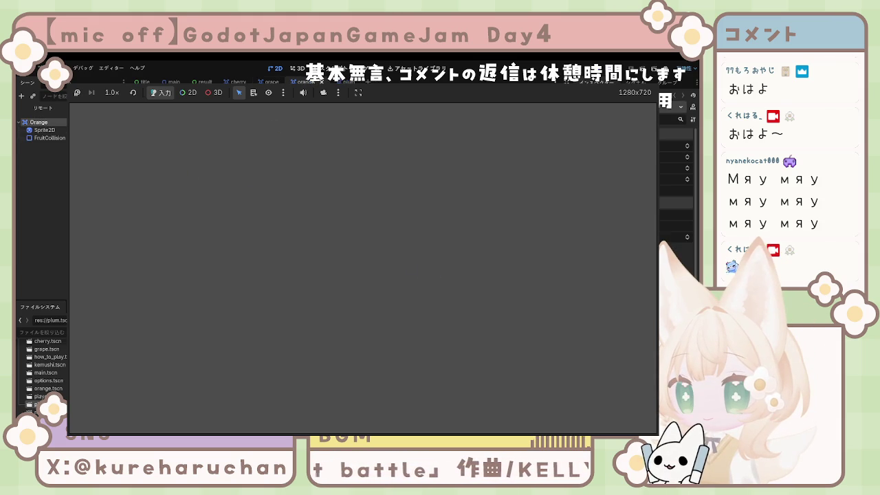
click(237, 82)
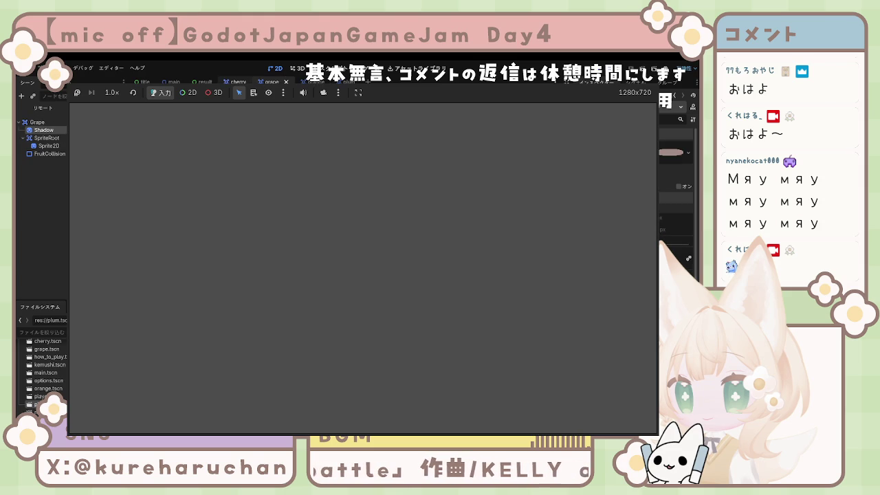
click(272, 82)
click(237, 82)
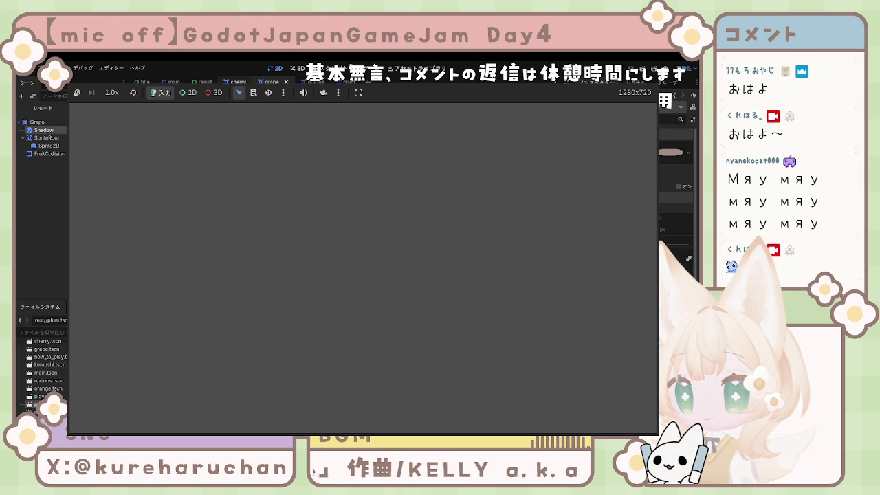
key(ctrl+shift+Tab)
key(ctrl+Tab)
key(ctrl+w)
key(ctrl+Tab)
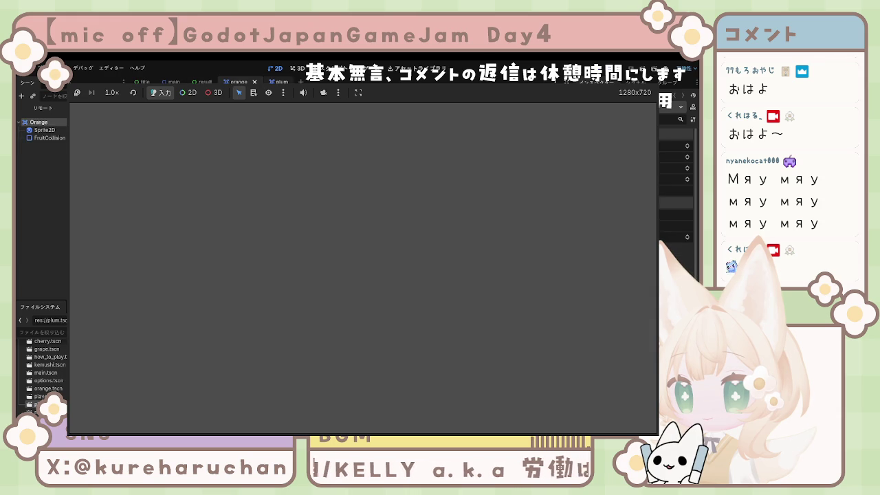
key(ctrl+Tab)
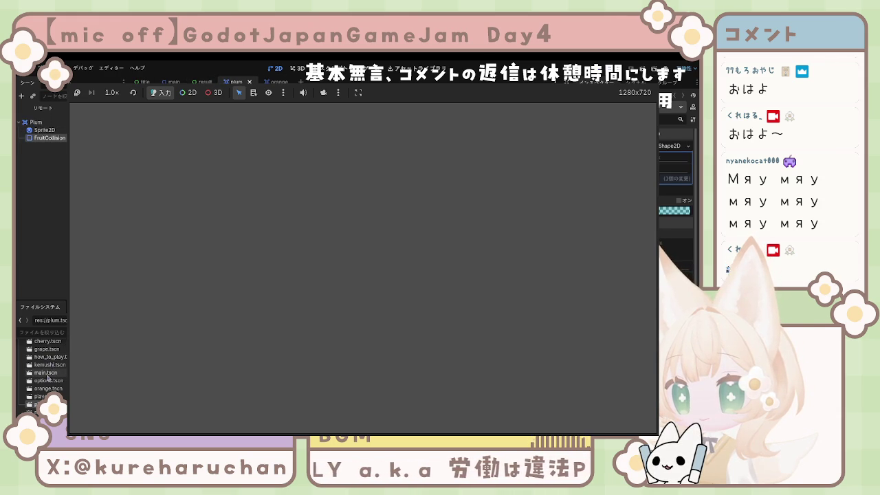
Reopen the grape scene, copy its Shadow node and place it above Sprite2D in Plum.
double_click(43, 350)
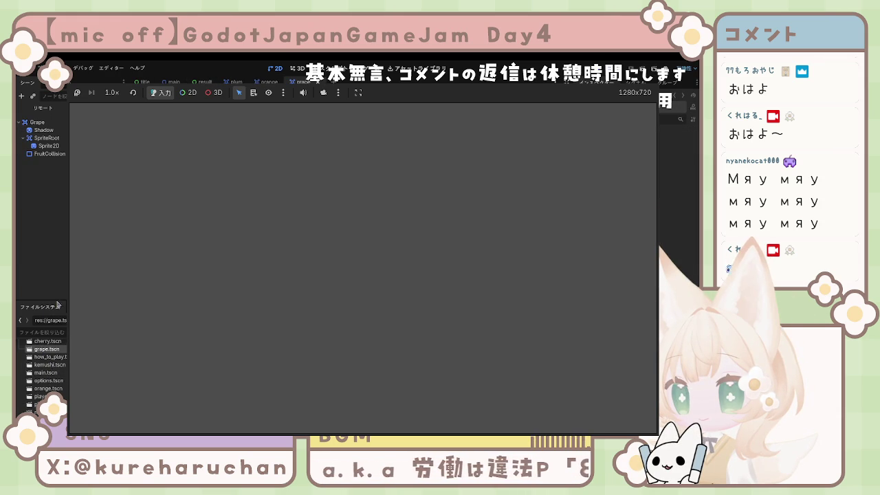
click(46, 131)
click(236, 82)
click(49, 138)
key(ctrl+v)
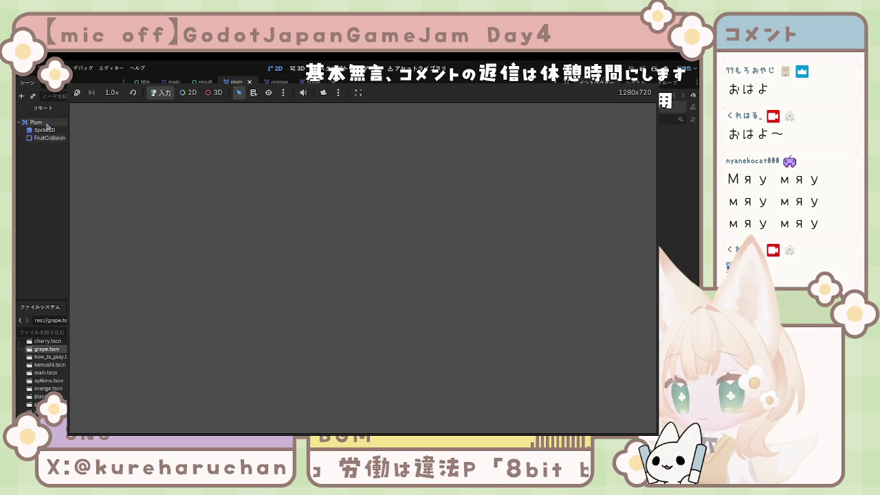
drag(56, 148, 55, 127)
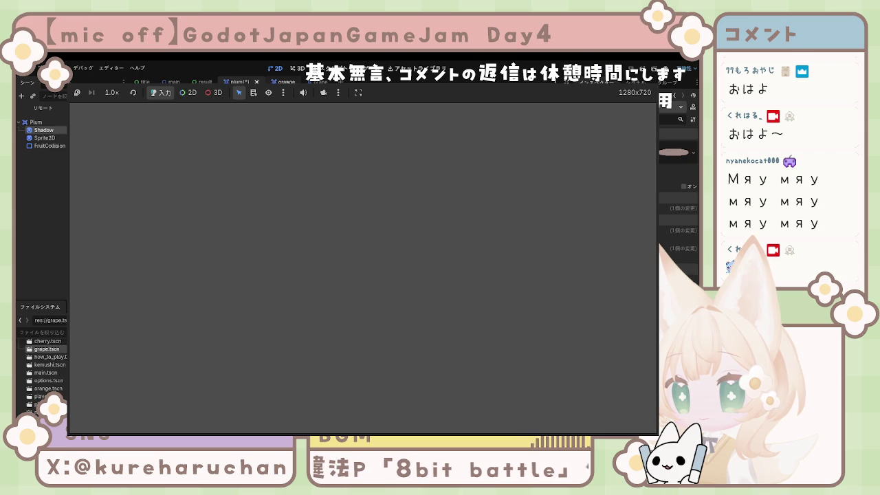
Paste the Shadow node into the Orange scene at the top of its tree.
click(282, 82)
key(ctrl+v)
drag(58, 147, 55, 128)
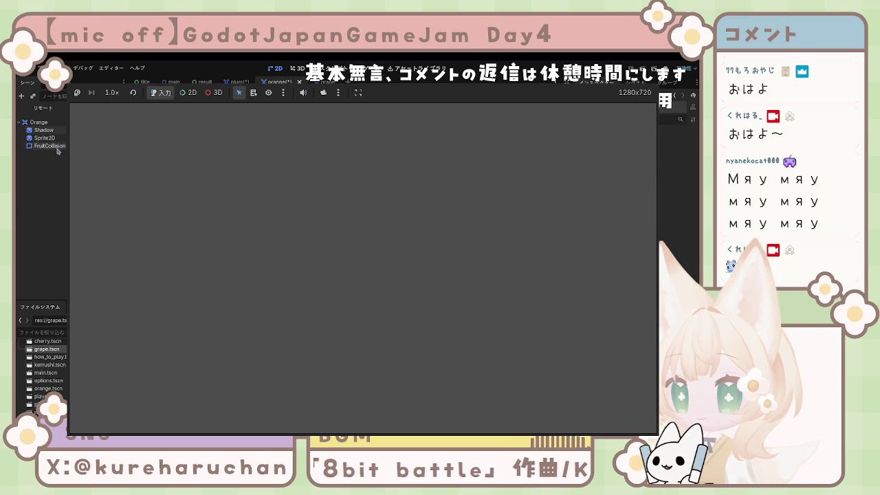
click(44, 130)
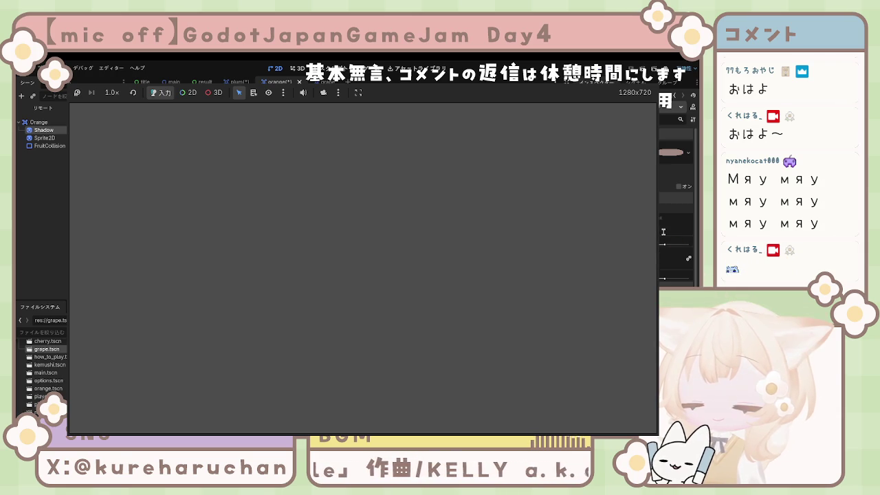
click(401, 213)
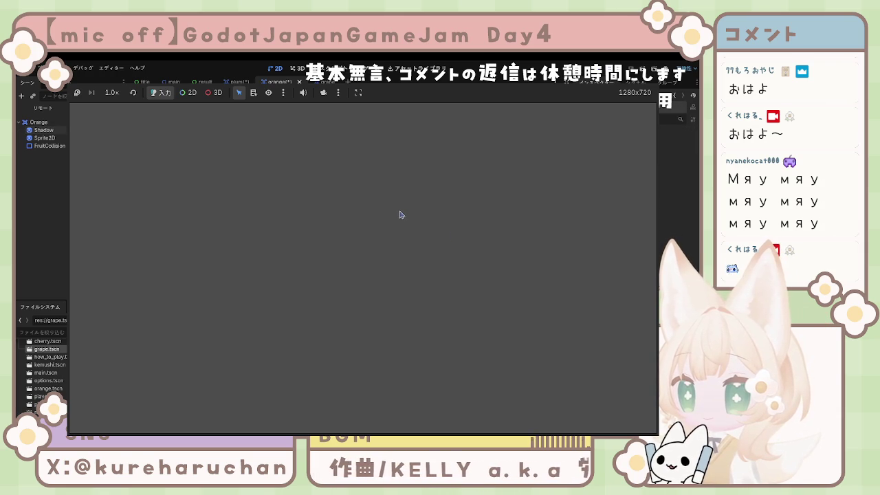
Switch between the plum and orange scenes and inspect the orange's Shadow node.
click(224, 82)
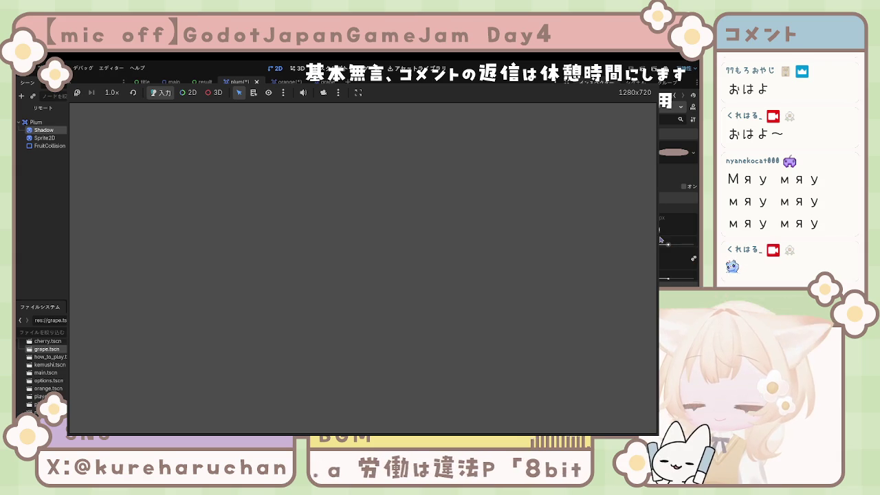
click(215, 200)
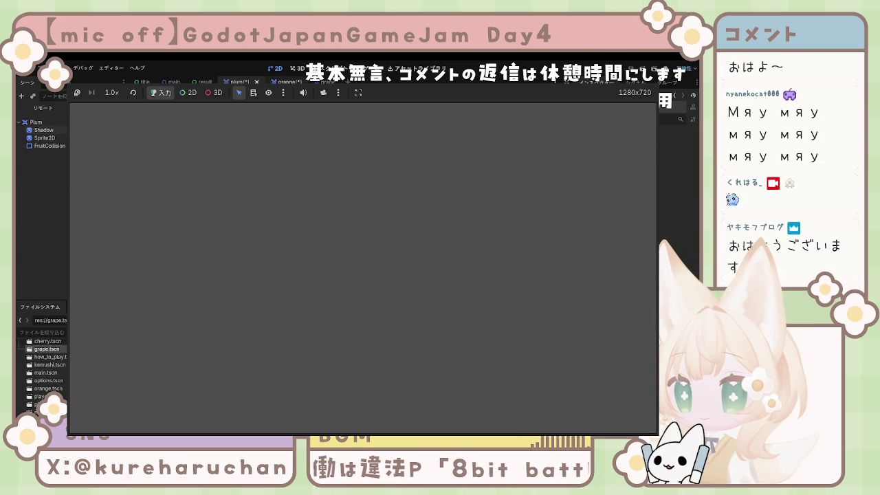
key(ctrl+Tab)
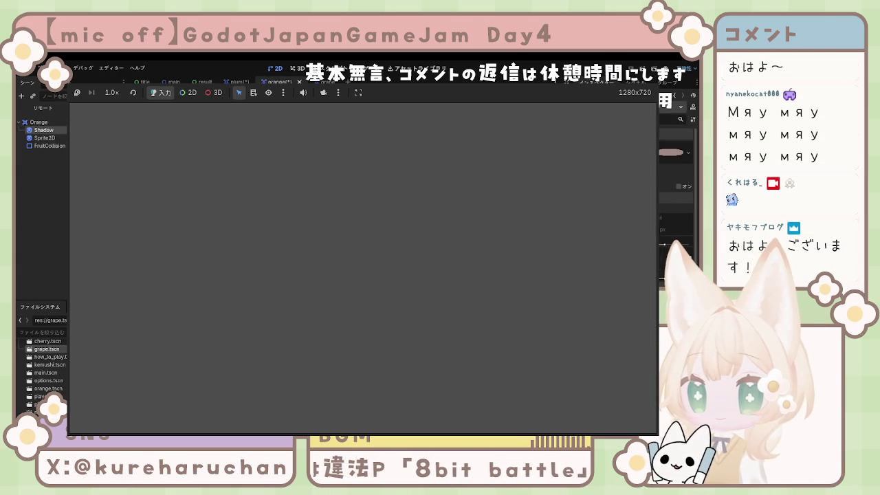
click(210, 235)
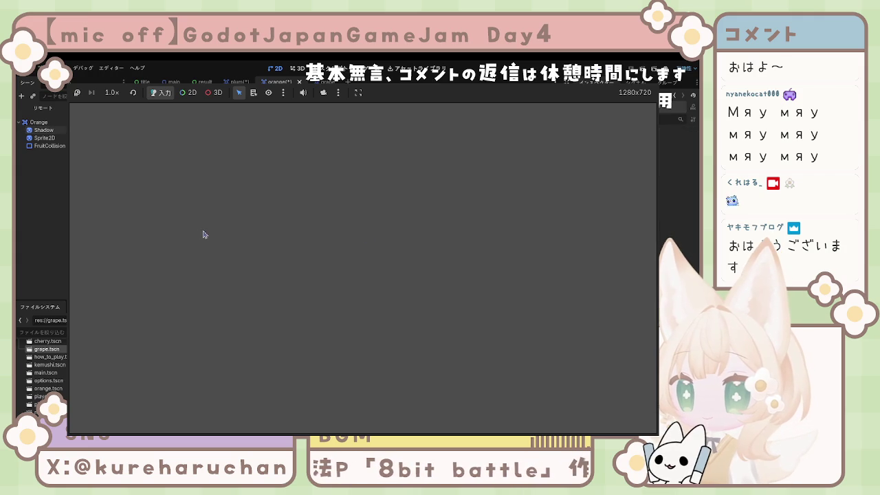
click(134, 161)
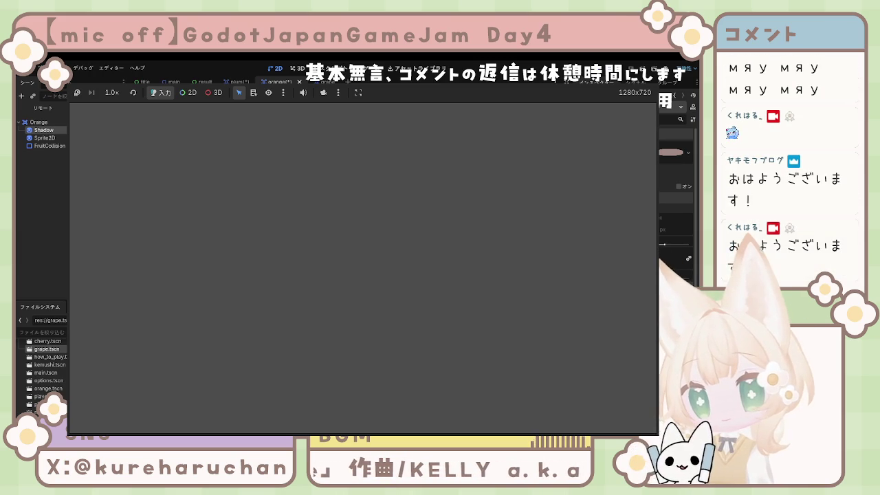
click(511, 241)
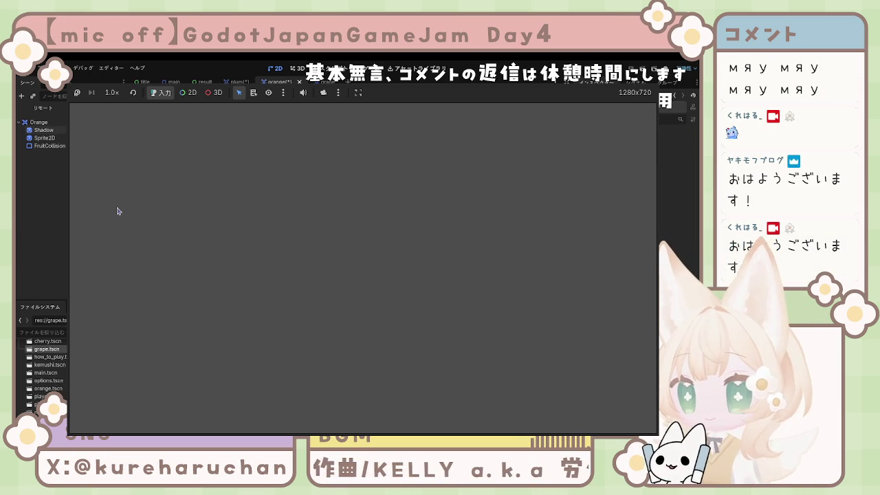
Back in the plum scene, change a Shadow property value to match the orange.
click(236, 82)
click(276, 82)
click(235, 81)
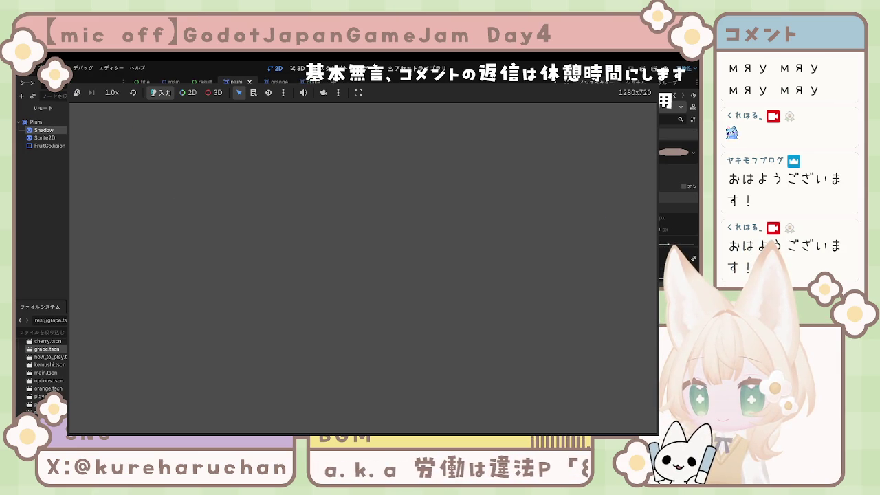
click(666, 252)
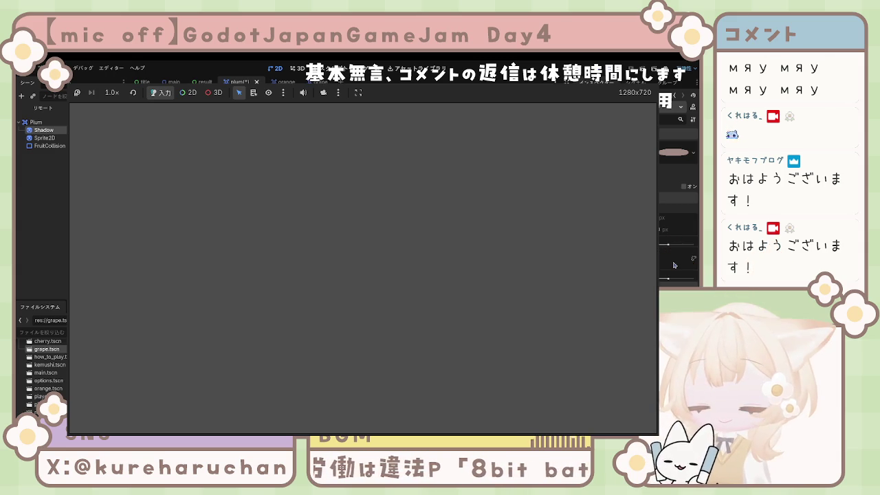
Save the plum scene, move to the grape tab, and open cherry.tscn.
click(226, 231)
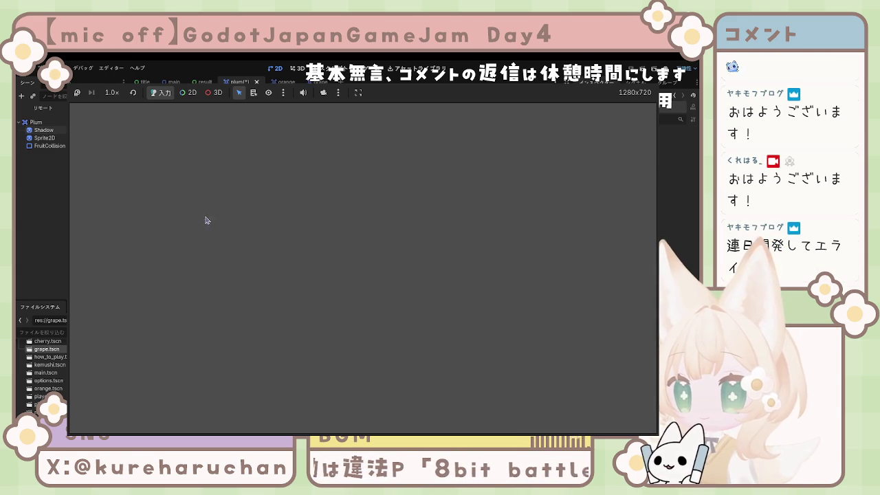
key(ctrl+s)
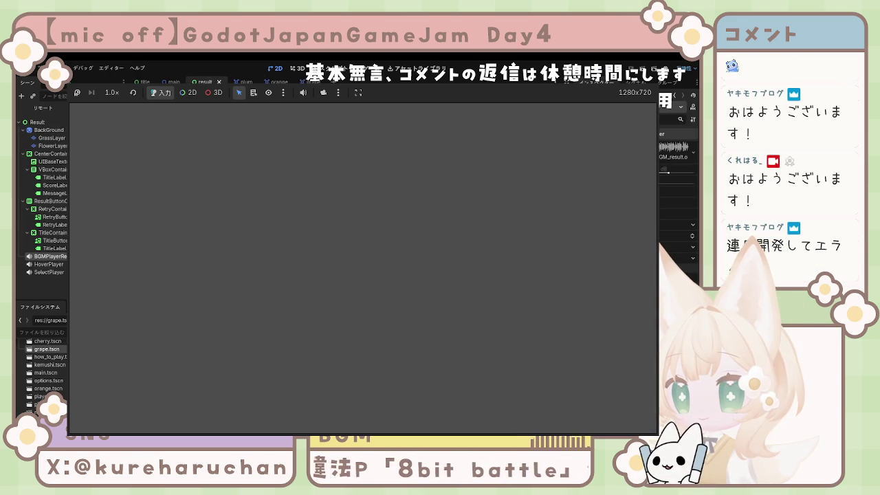
key(ctrl+Tab)
key(ctrl+Tab)
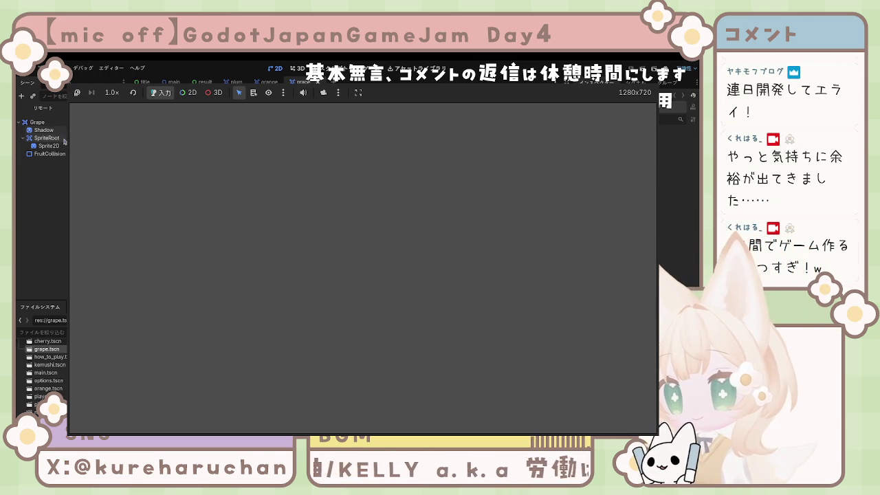
double_click(48, 341)
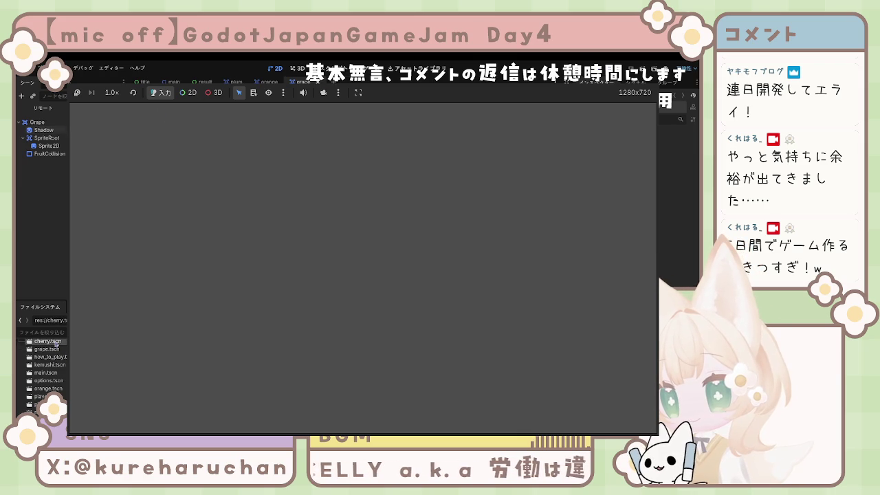
Inspect the cherry's Shadow node, then paste Grape's SpriteRoot with its Sprite2D into Orange.
click(61, 131)
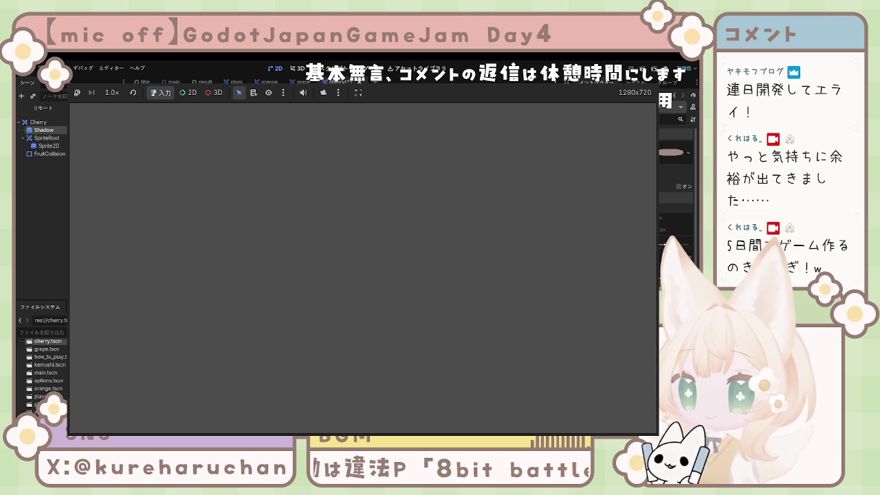
click(544, 332)
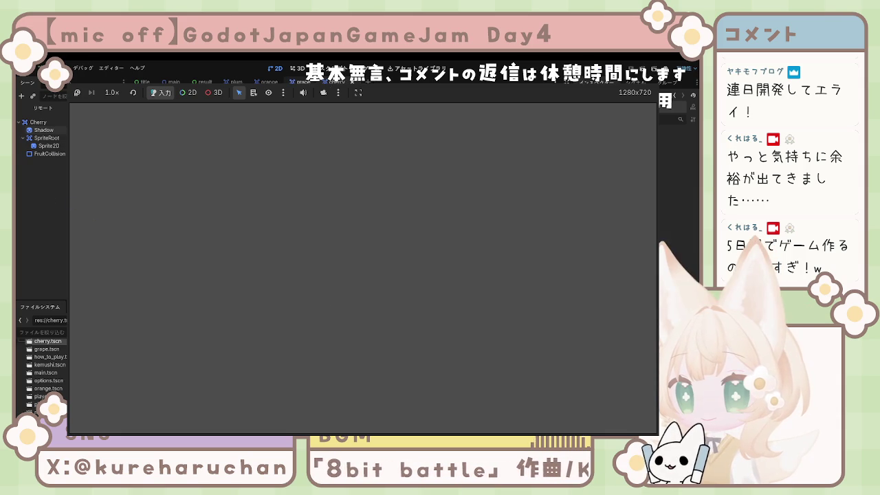
key(ctrl+shift+Tab)
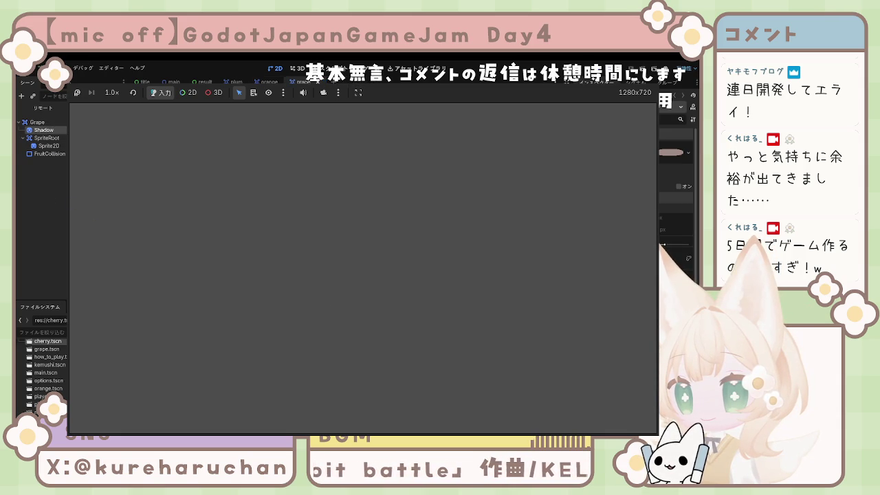
key(ctrl+shift+Tab)
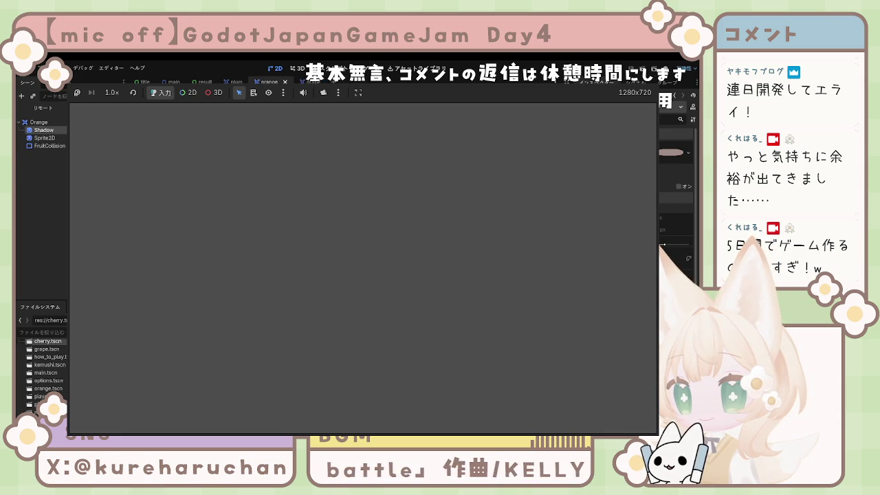
key(ctrl+Tab)
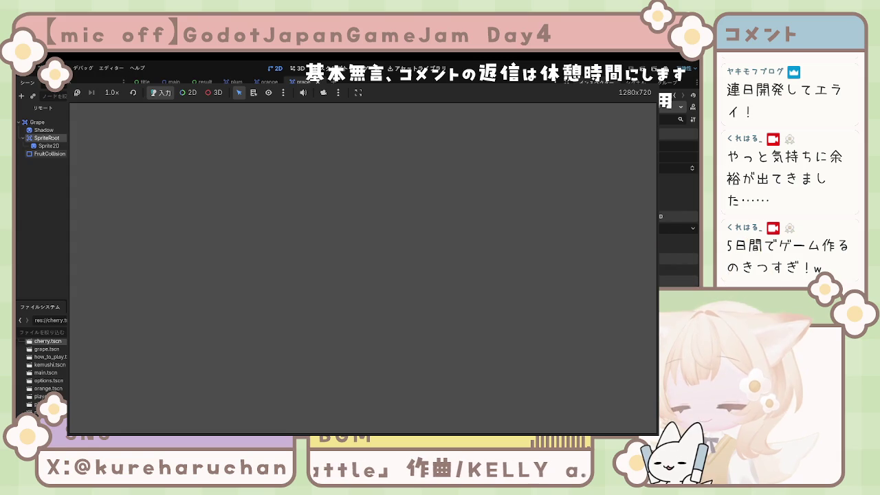
key(ctrl+shift+Tab)
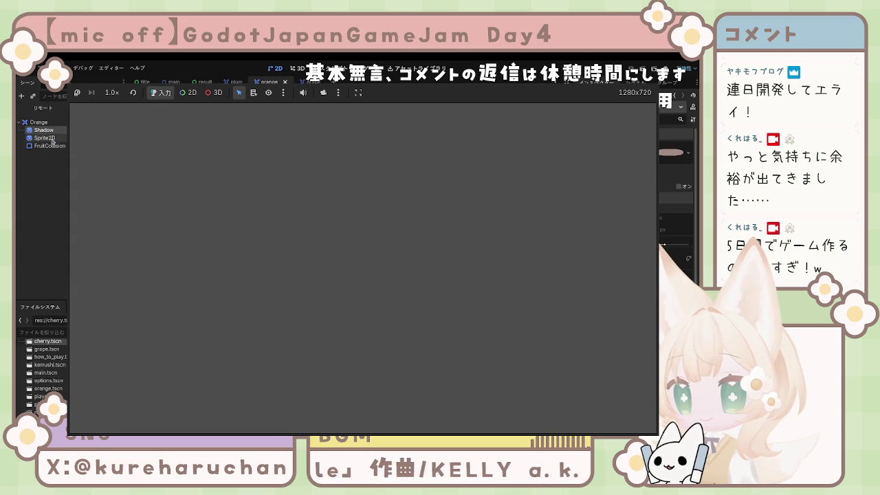
key(ctrl+v)
mouse_move(50, 155)
mouse_down()
mouse_move(50, 138)
mouse_move(53, 163)
mouse_up()
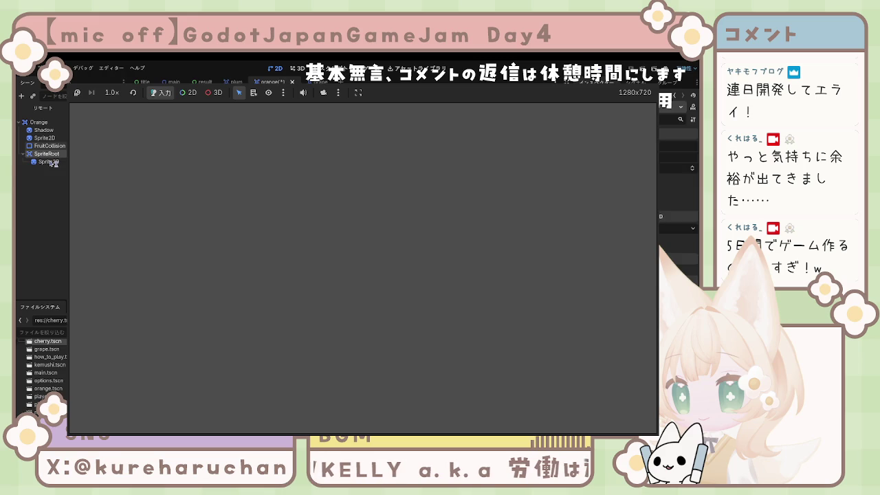
In Orange, drop the extra pasted Sprite2D and nest the orange's own Sprite2D under SpriteRoot.
key(ctrl+z)
key(ctrl+z)
key(ctrl+z)
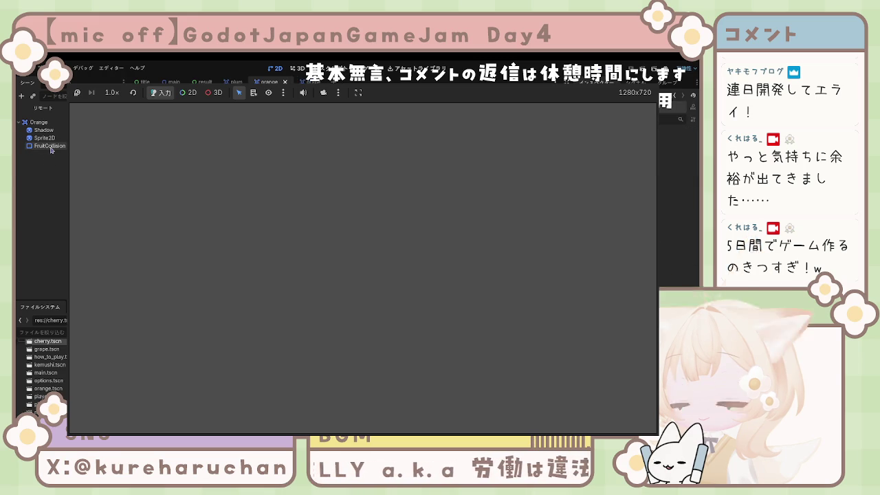
key(ctrl+shift+z)
key(ctrl+shift+z)
key(ctrl+shift+z)
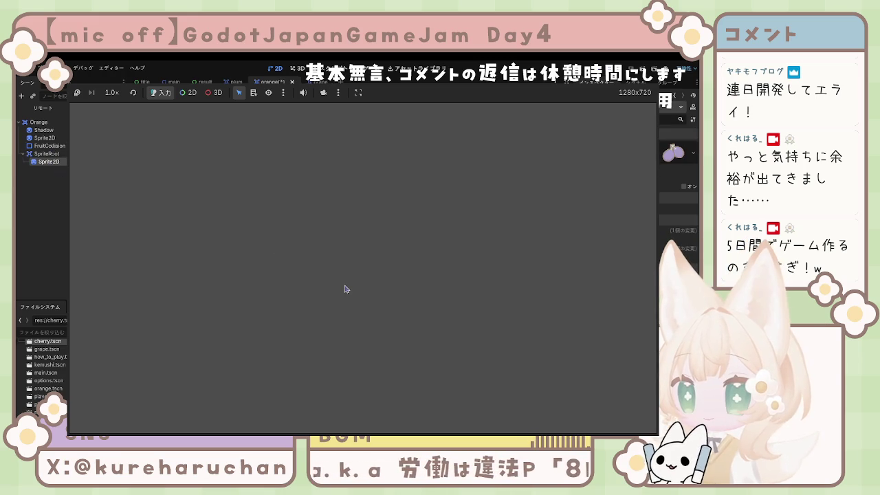
key(ctrl+z)
key(ctrl+z)
key(ctrl+z)
drag(57, 141, 57, 142)
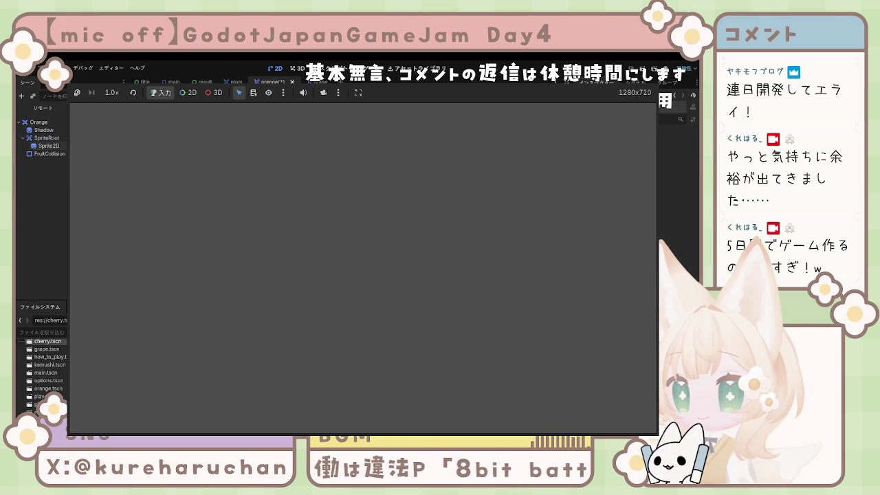
In Plum, paste SpriteRoot, replace its extra Sprite2D with the plum's own, and save.
click(236, 82)
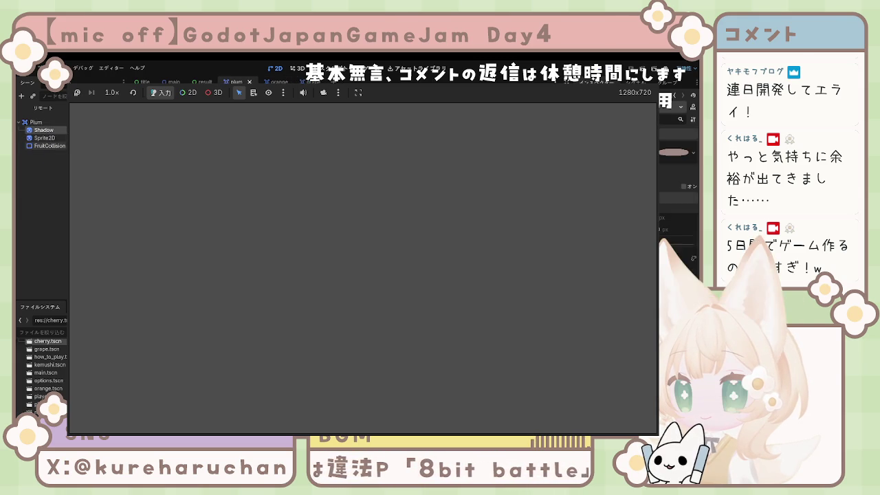
click(46, 139)
click(44, 131)
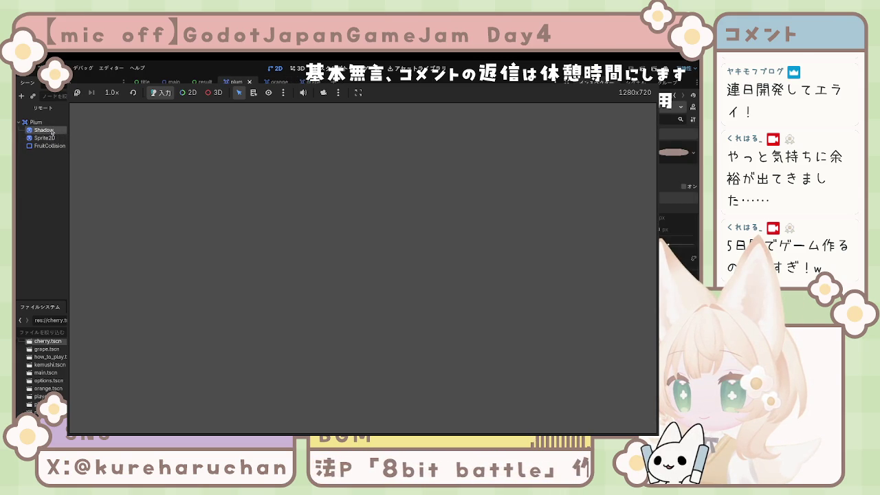
key(ctrl+v)
click(48, 161)
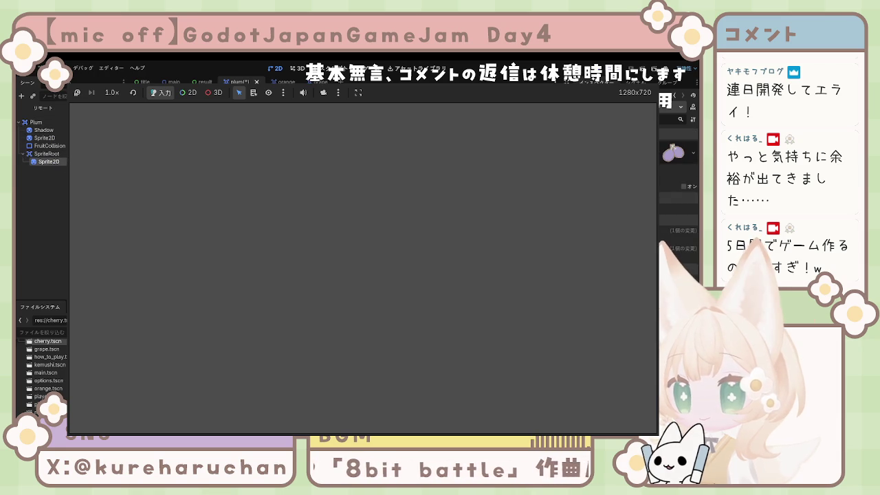
key(Delete)
click(47, 154)
drag(48, 154, 50, 139)
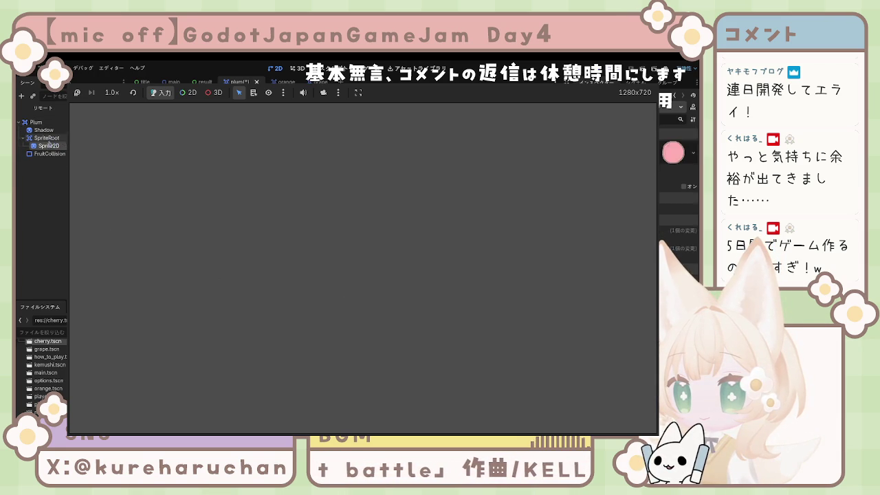
click(48, 176)
key(ctrl+s)
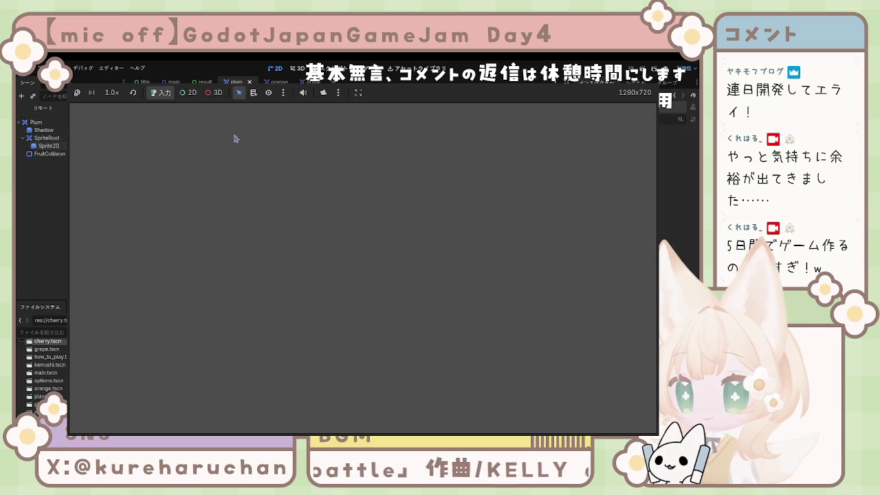
click(278, 82)
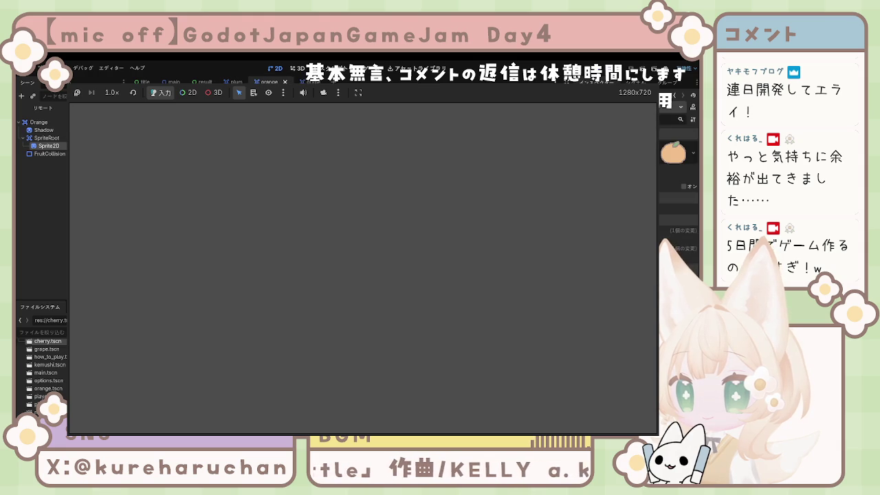
click(304, 82)
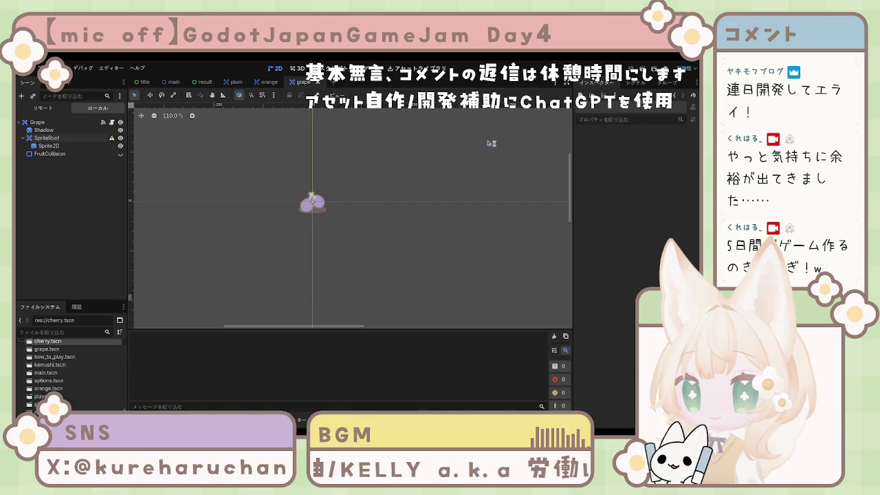
Run the game with F6 to watch how the fruits fall.
key(F6)
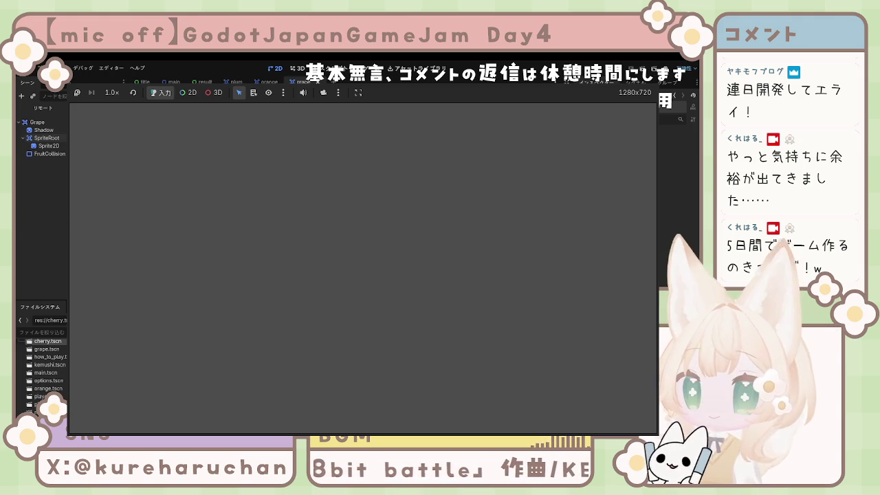
Stop the test run with F8 to return to the Grape scene.
key(F8)
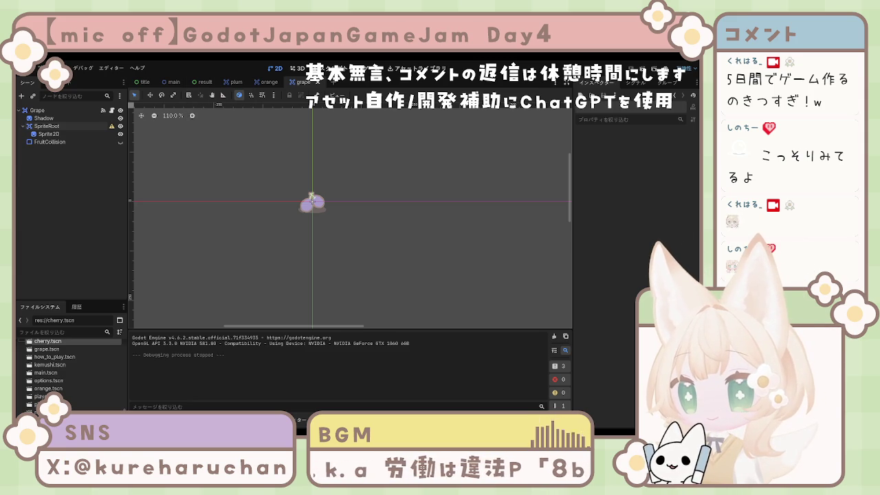
In fruit.gd, change fall_speed from 300.0 to 200.0.
click(324, 68)
scroll(357, 199, down, 12)
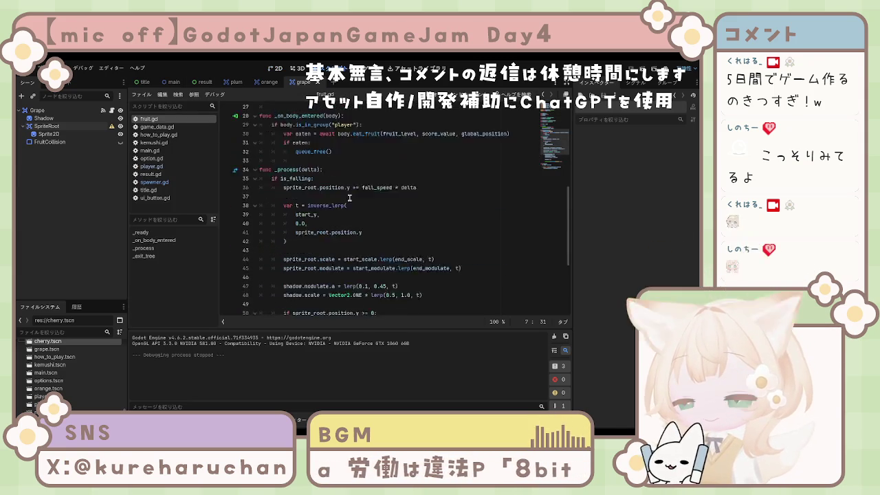
scroll(358, 199, down, 1)
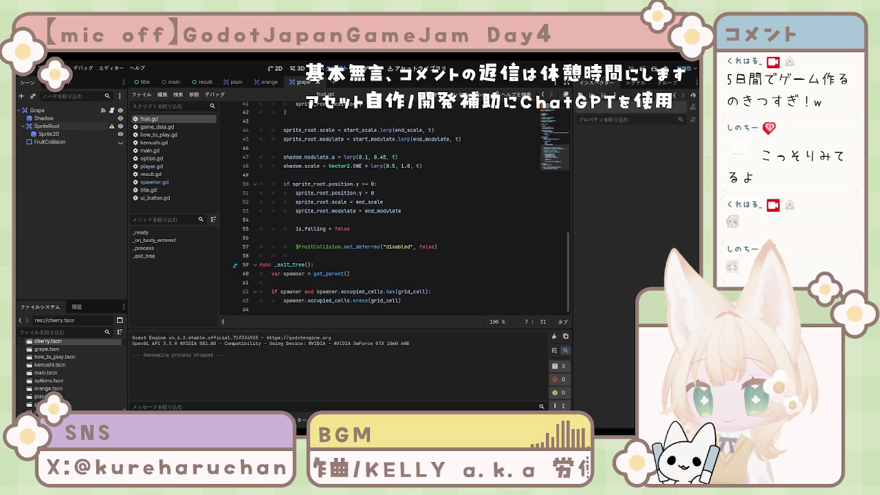
scroll(395, 207, up, 13)
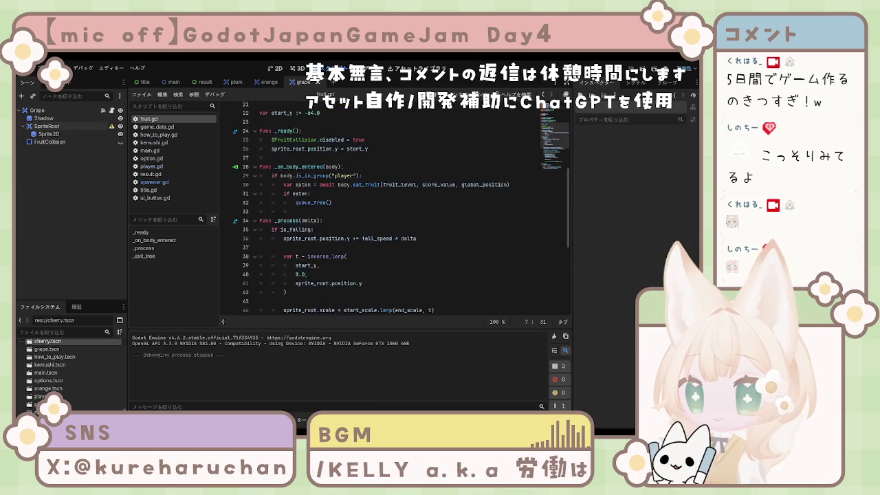
drag(363, 162, 338, 162)
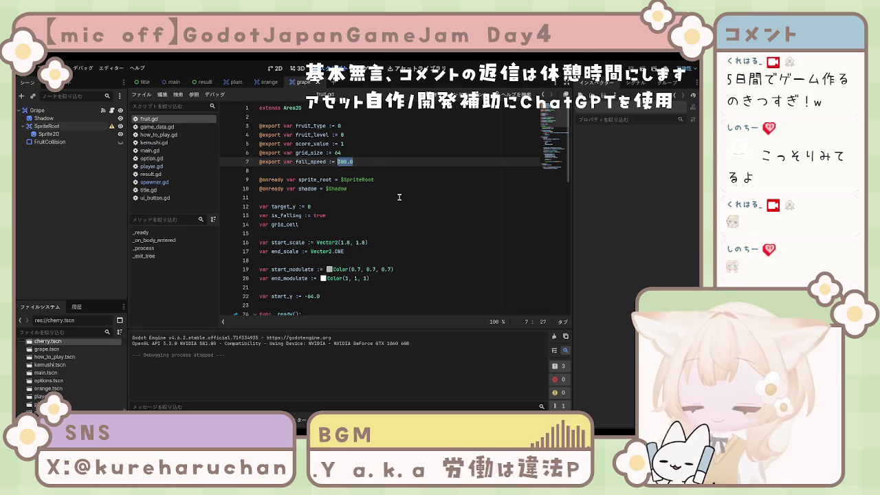
text(200)
key(Return)
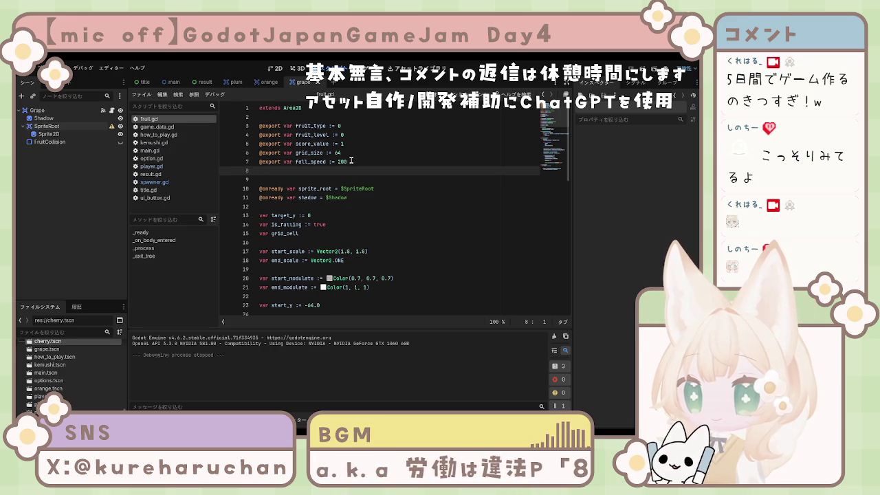
key(BackSpace)
text(.)
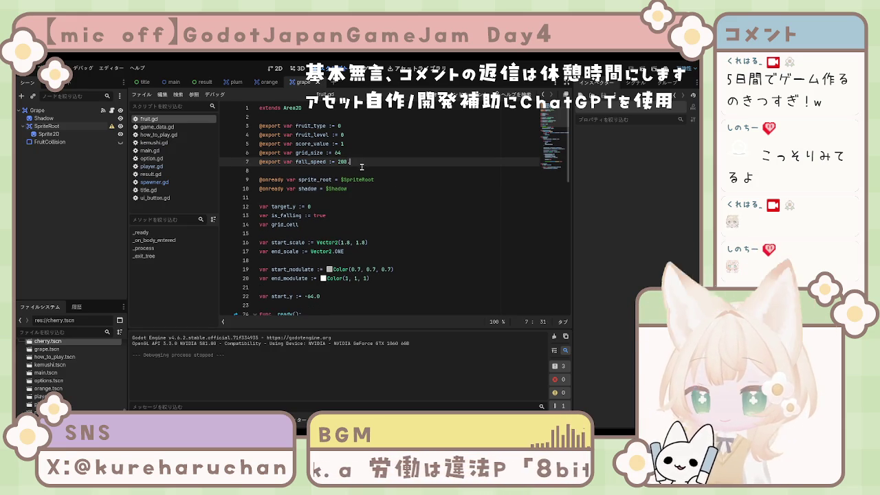
text(0)
key(Return)
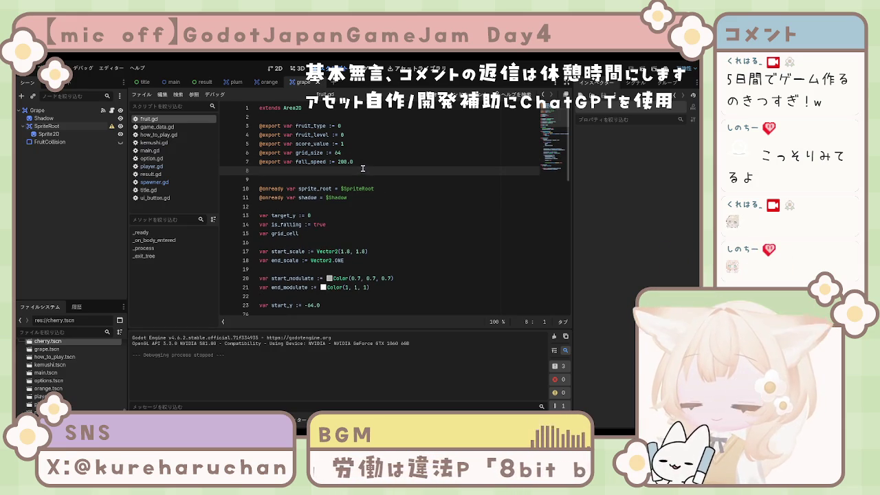
key(Delete)
Set start_y to -80.0 and run the game.
scroll(372, 173, down, 4)
scroll(372, 173, down, 9)
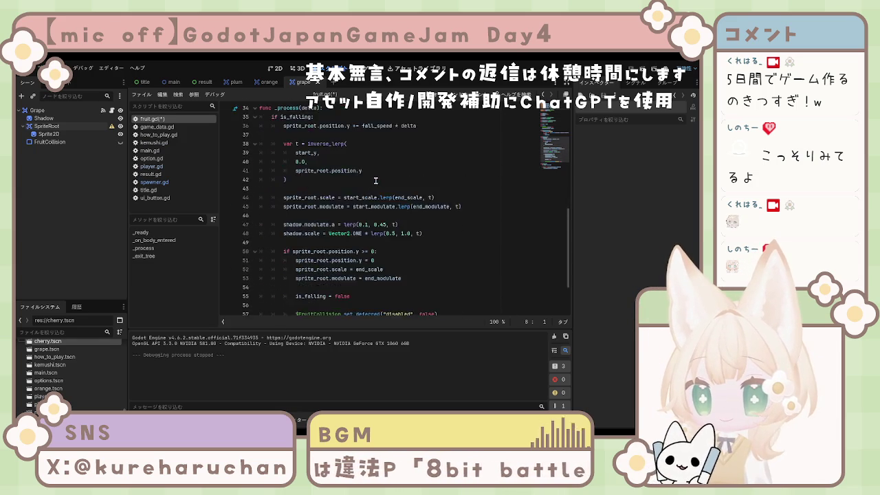
scroll(329, 217, up, 5)
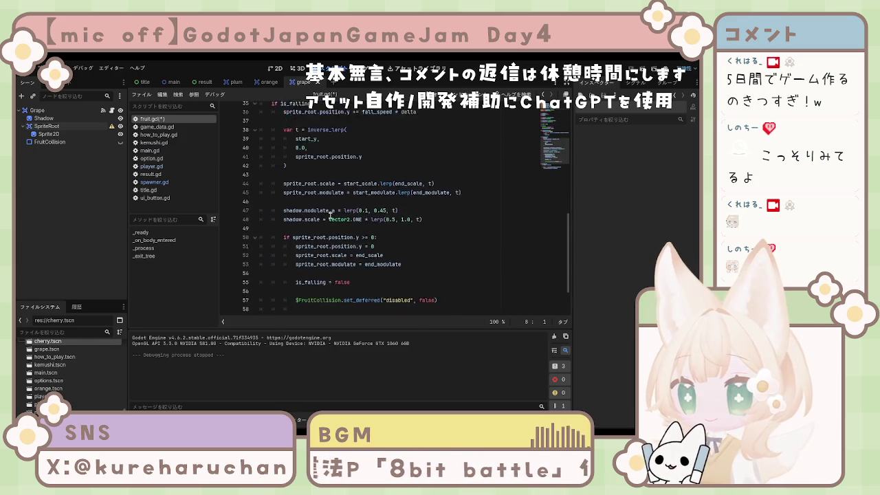
scroll(338, 218, up, 3)
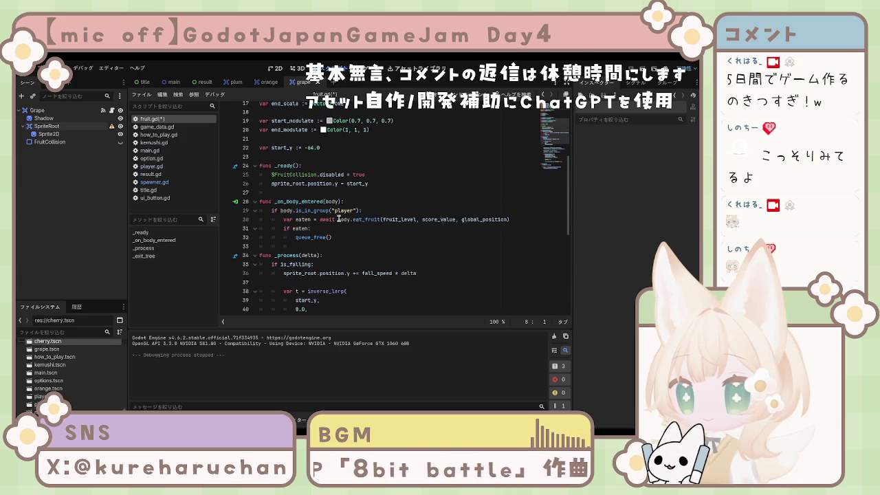
click(333, 148)
key(BackSpace)
key(BackSpace)
key(BackSpace)
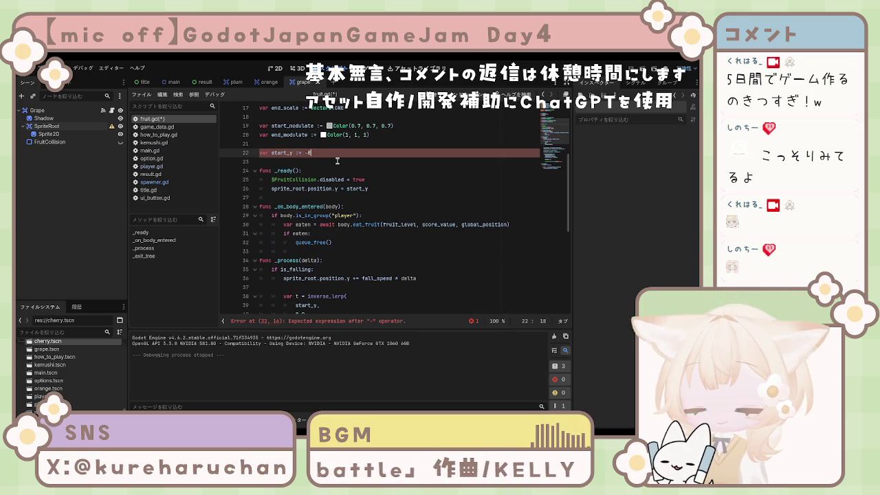
text(80.0)
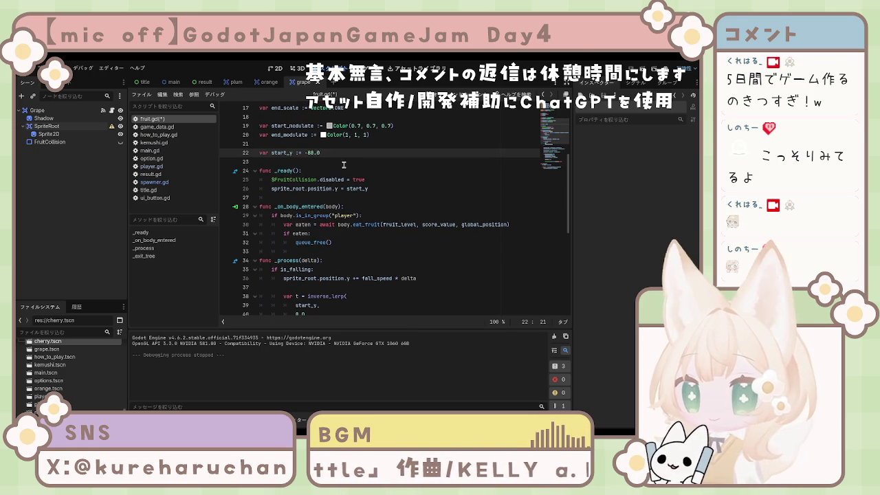
key(Down)
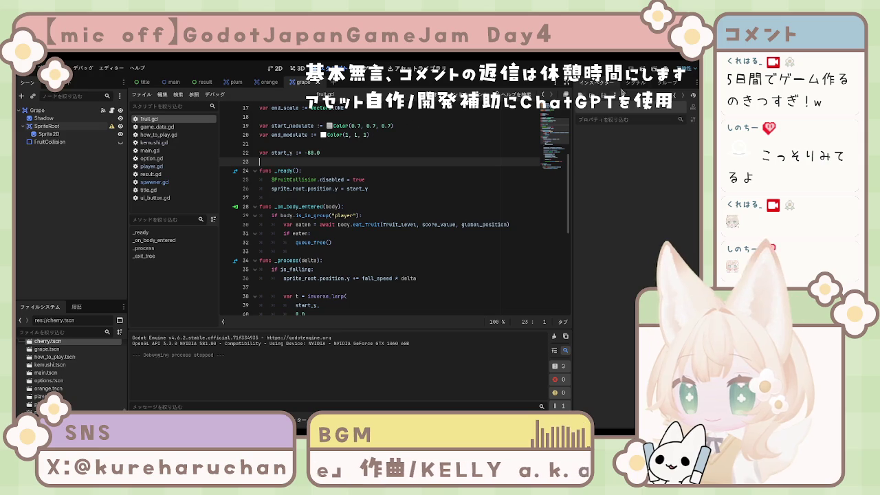
key(F5)
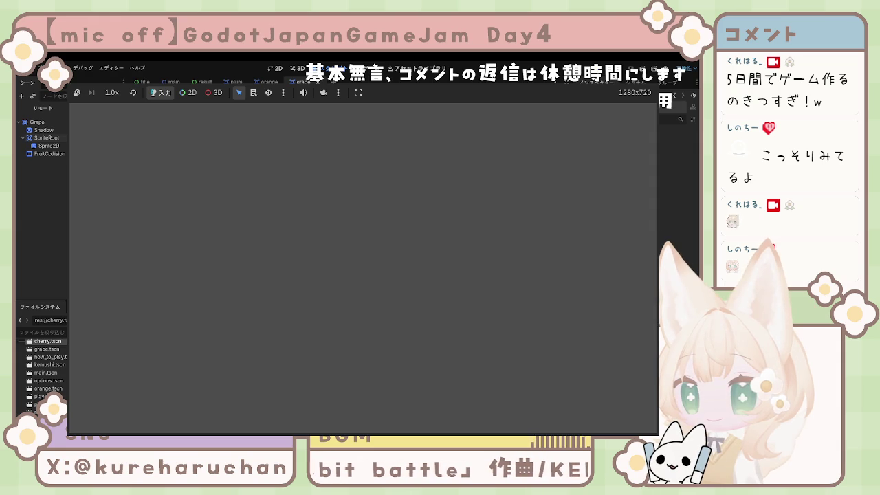
Stop the game and compare the grape and orange Shadow position and scale.
key(F8)
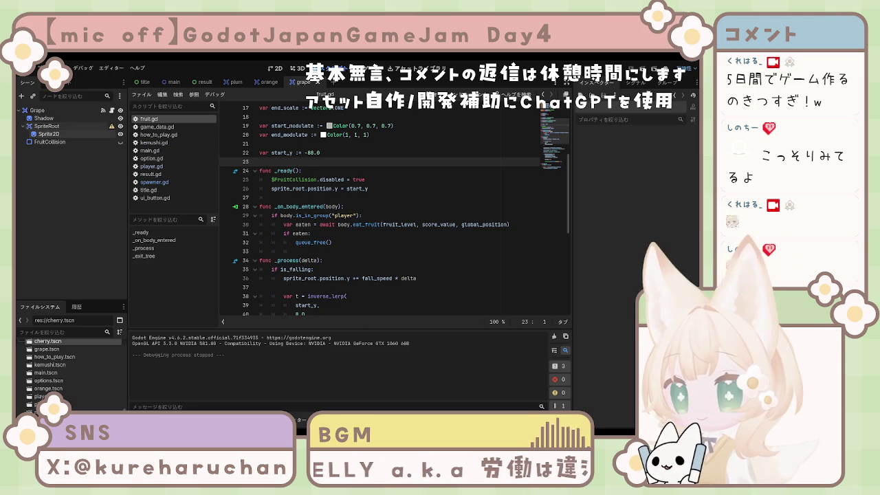
click(59, 118)
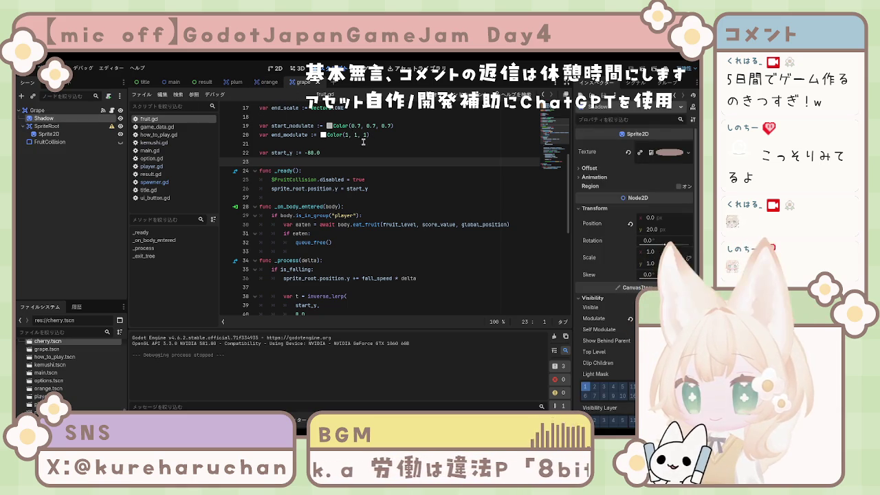
click(268, 81)
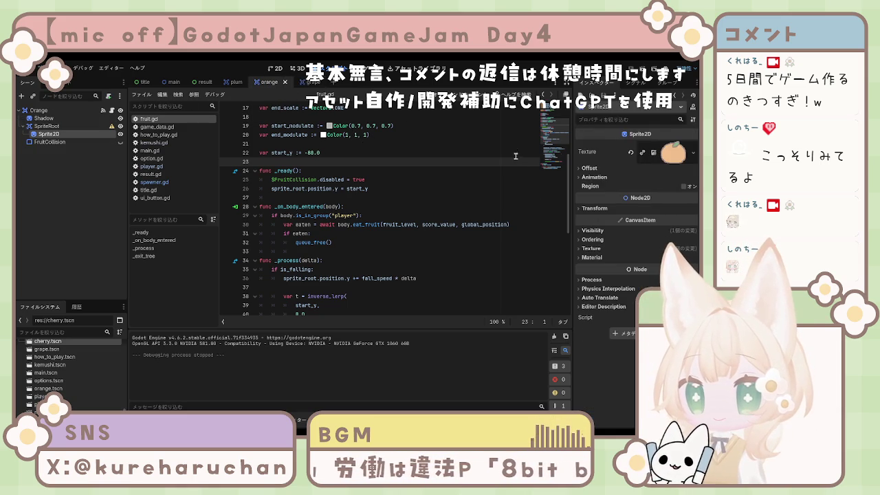
click(602, 210)
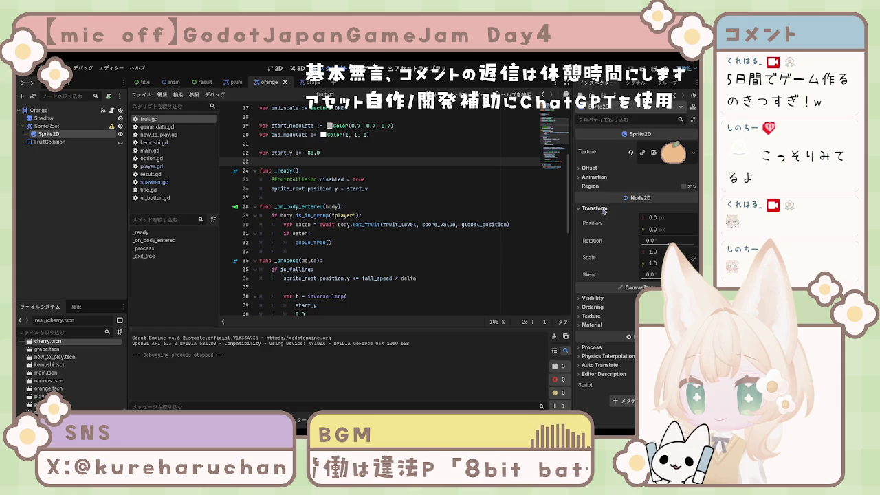
Inspect the plum's Shadow offset and scale, then rerun the scene with F6.
click(236, 81)
click(614, 210)
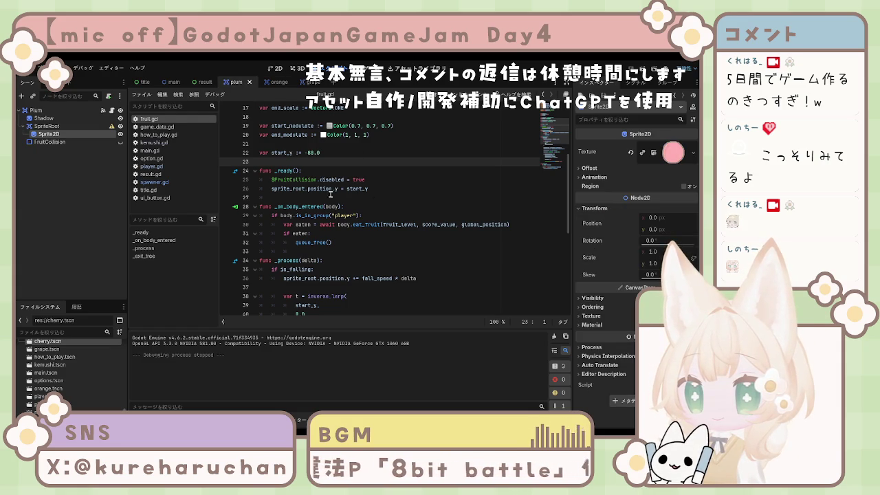
click(48, 118)
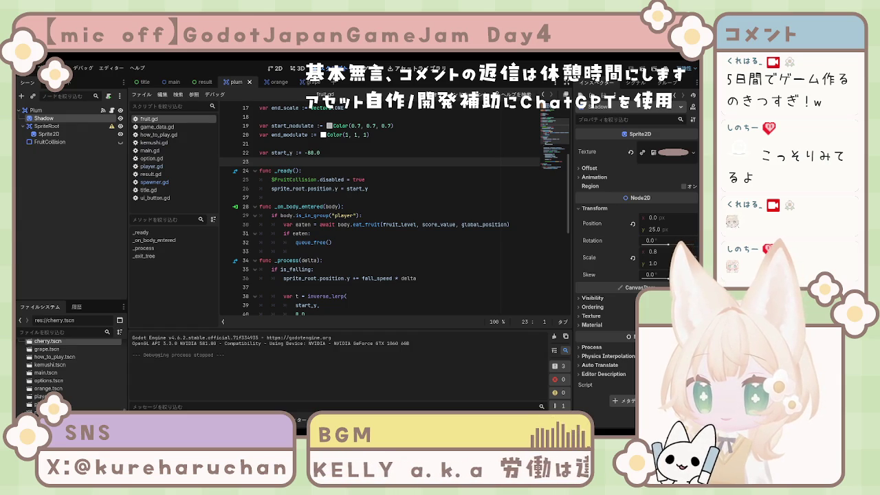
click(323, 269)
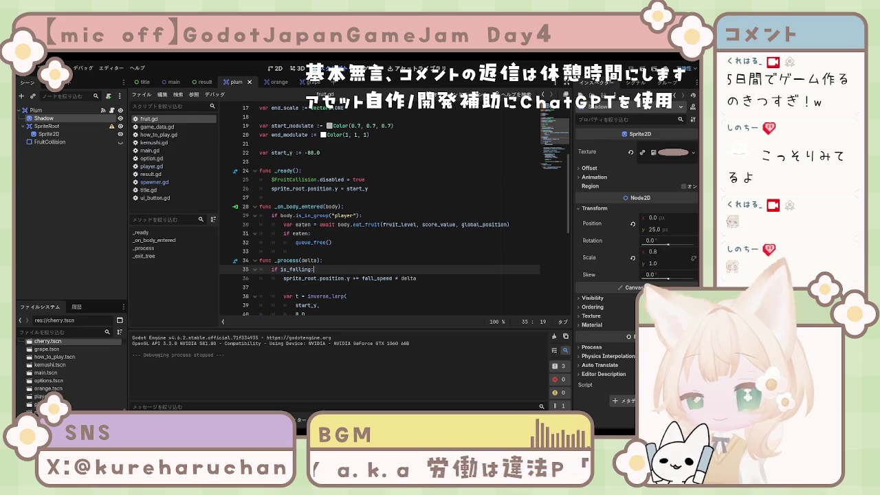
key(F6)
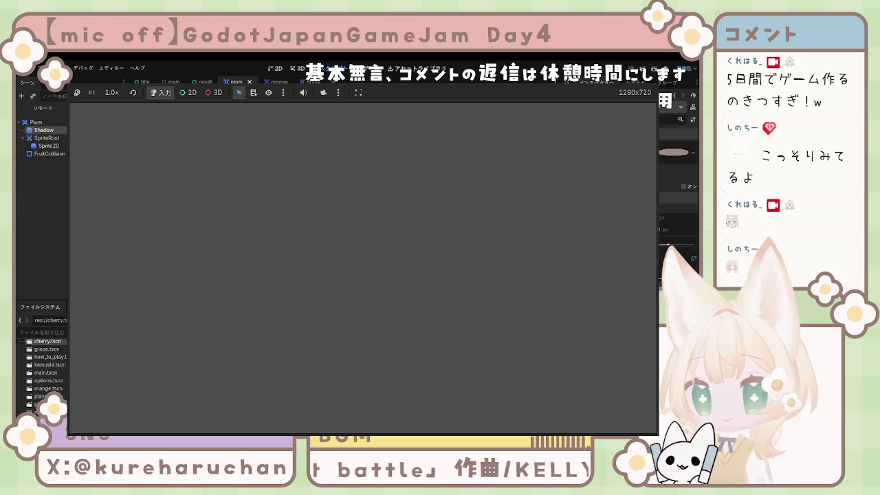
key(F8)
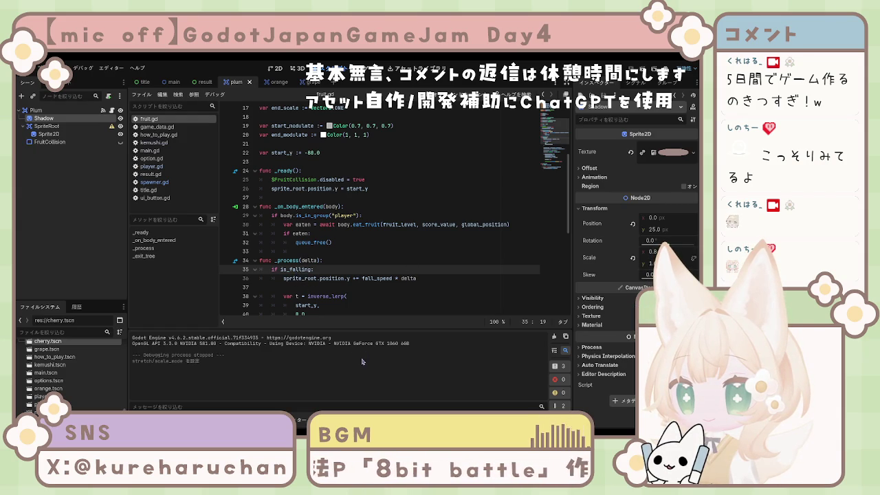
key(F5)
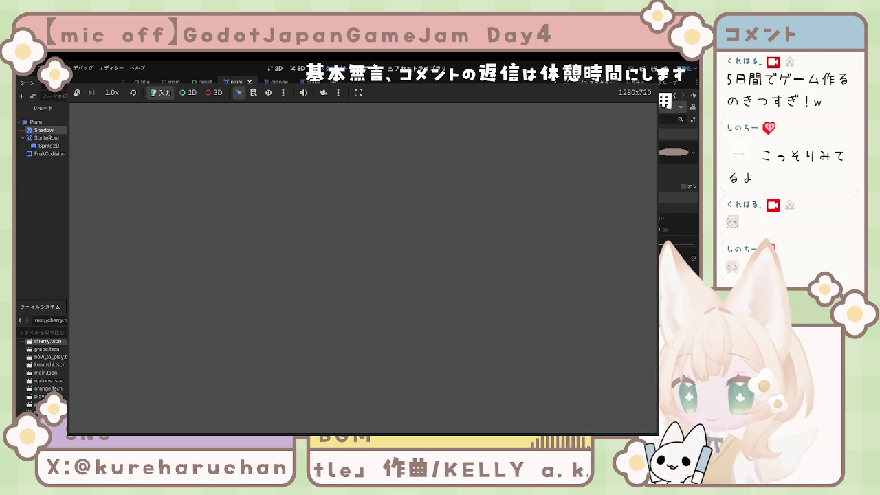
key(F8)
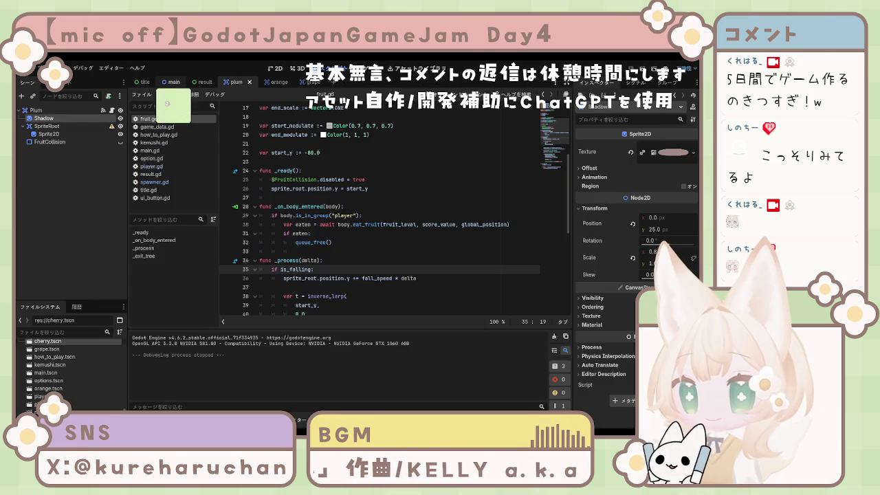
In the title scene, select StartButtonLabel under CenterContainer and VBoxContainer.
click(145, 82)
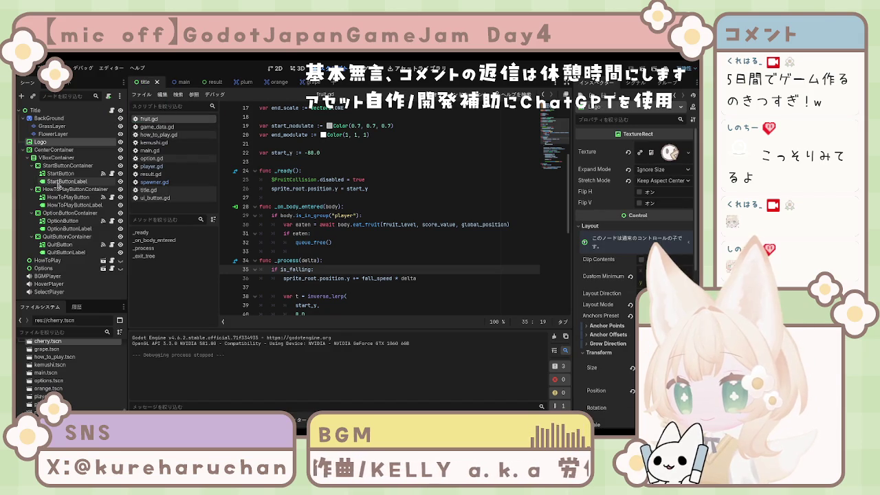
click(38, 110)
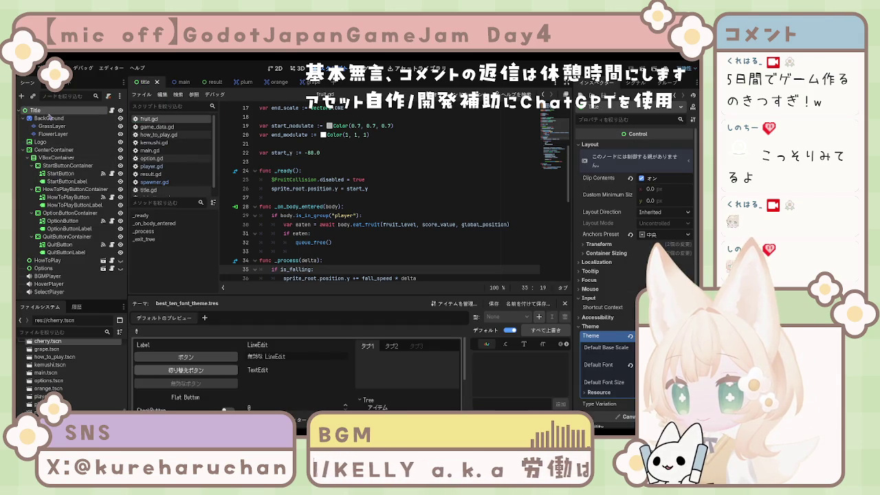
click(54, 149)
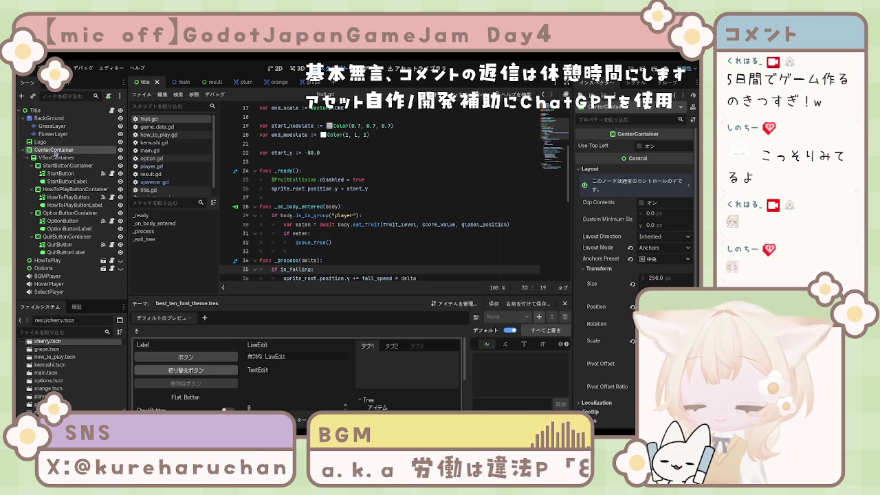
click(59, 160)
click(62, 181)
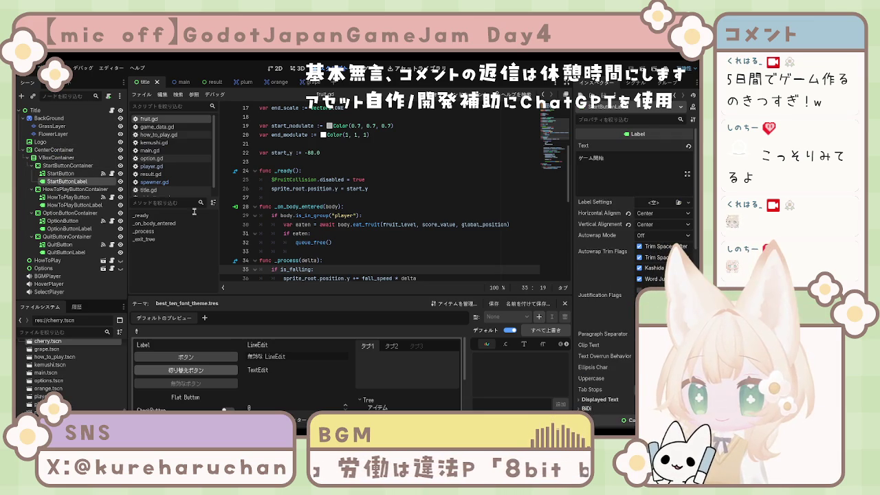
Expand the label's Layout and Transform, then review its 24 px Theme Overrides font size.
scroll(626, 280, down, 5)
scroll(620, 280, up, 3)
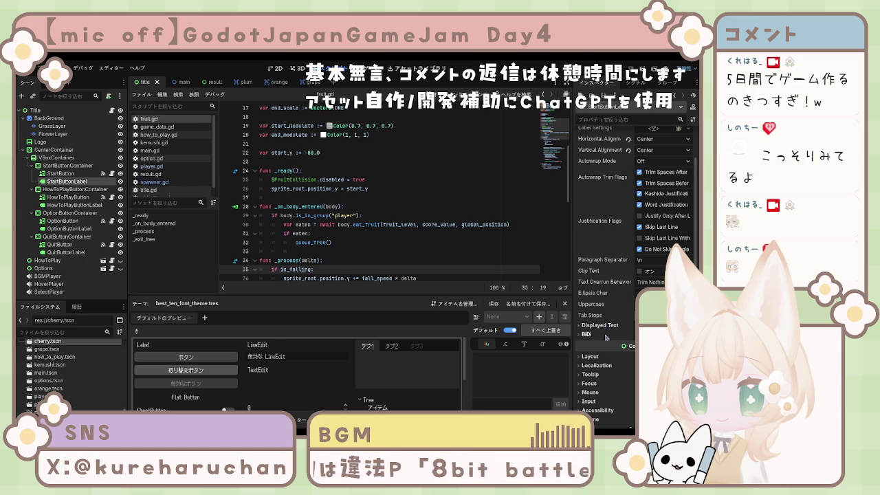
scroll(606, 327, up, 2)
scroll(605, 317, down, 3)
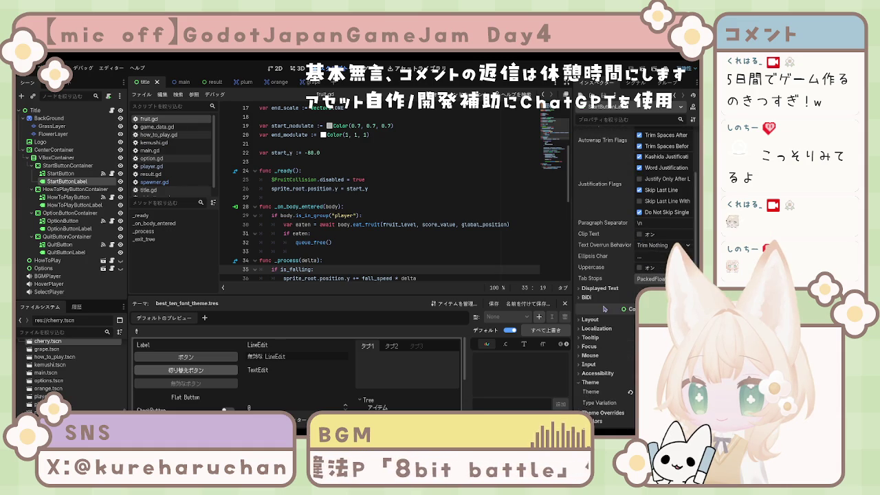
click(591, 319)
scroll(600, 330, down, 2)
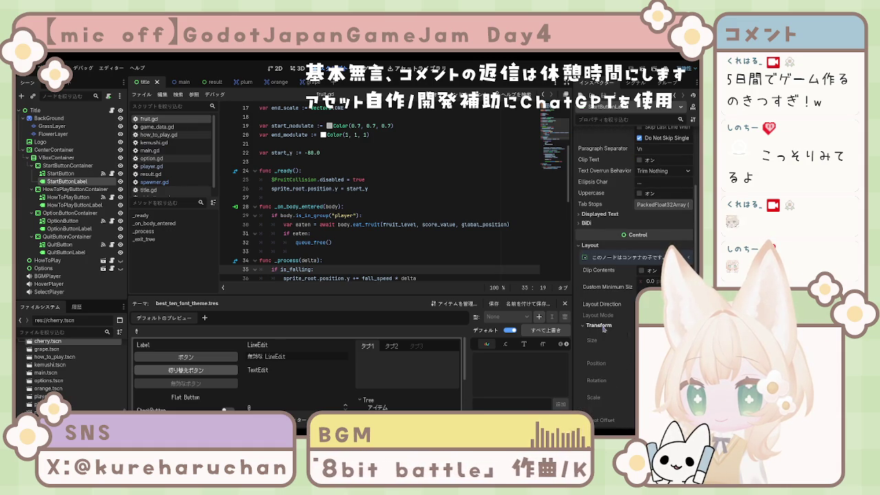
click(603, 326)
scroll(605, 330, down, 1)
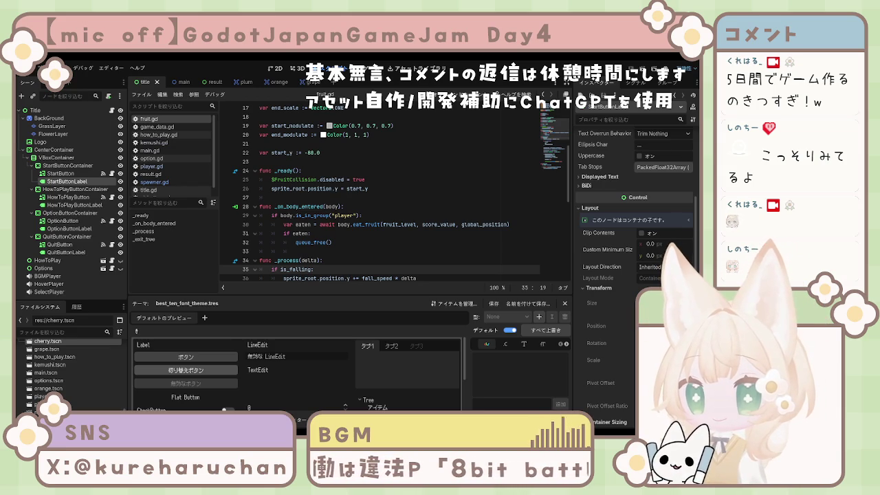
scroll(636, 207, down, 5)
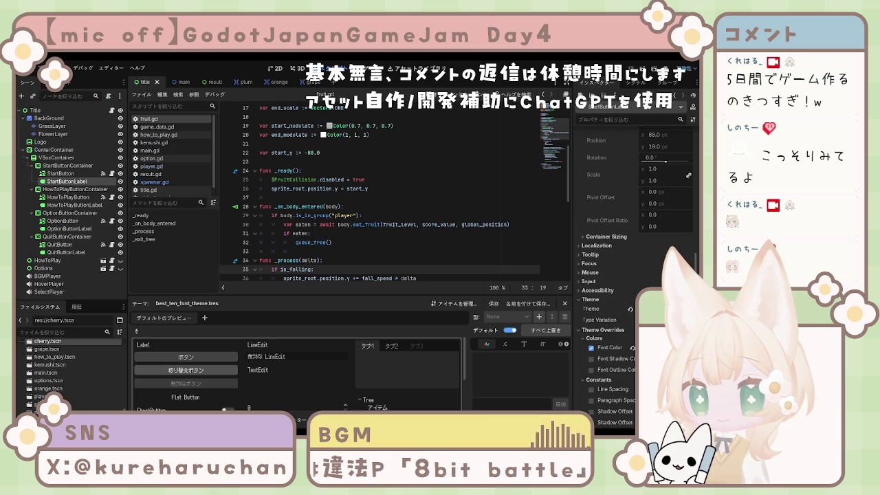
scroll(637, 206, down, 3)
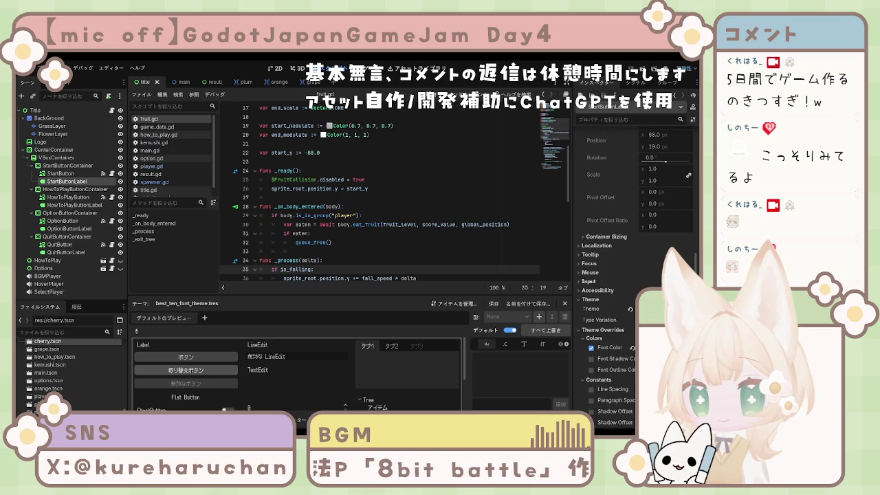
scroll(637, 206, down, 5)
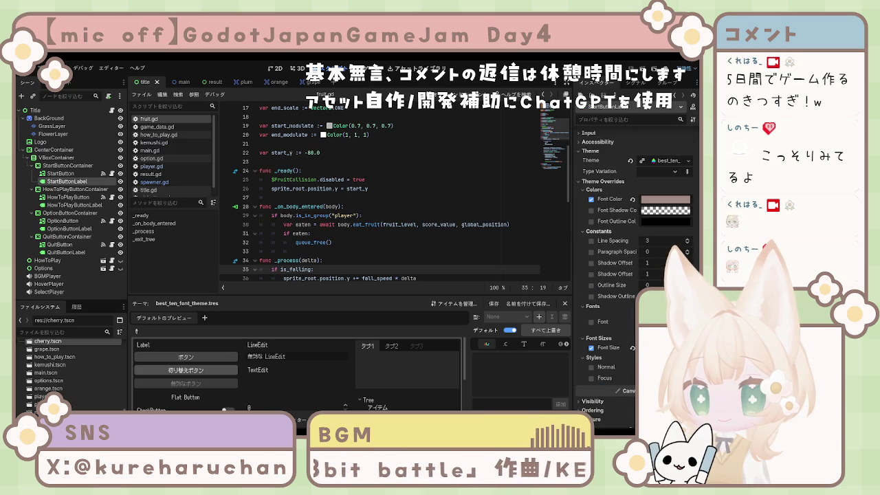
scroll(632, 275, down, 3)
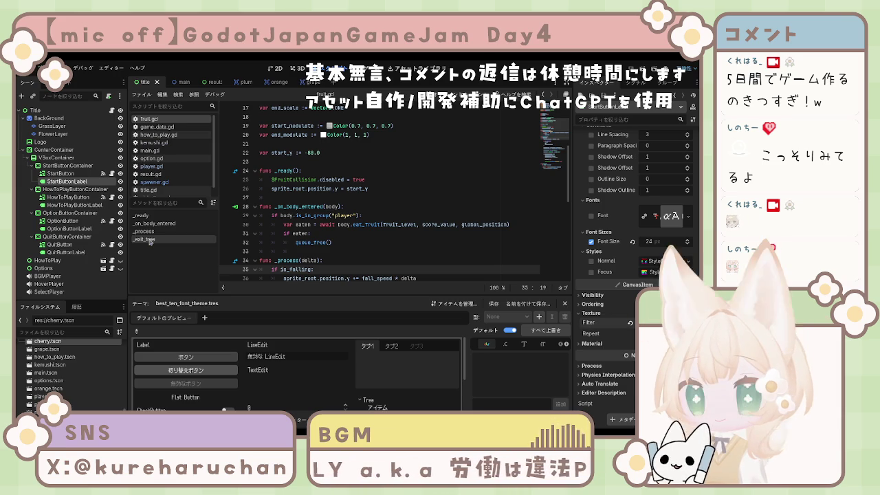
click(76, 205)
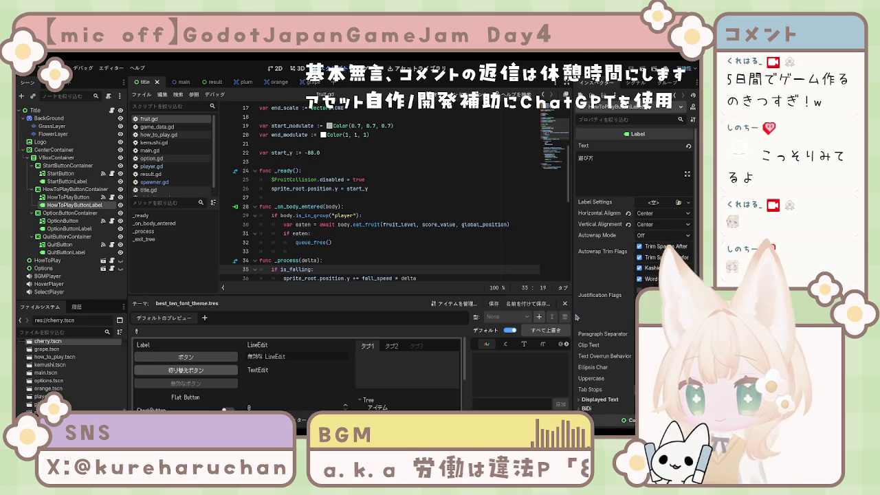
click(595, 334)
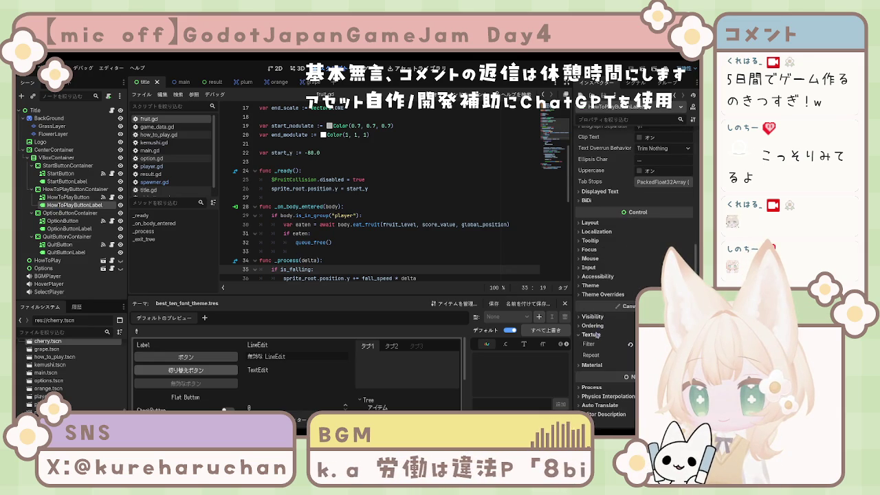
click(68, 228)
scroll(611, 310, down, 5)
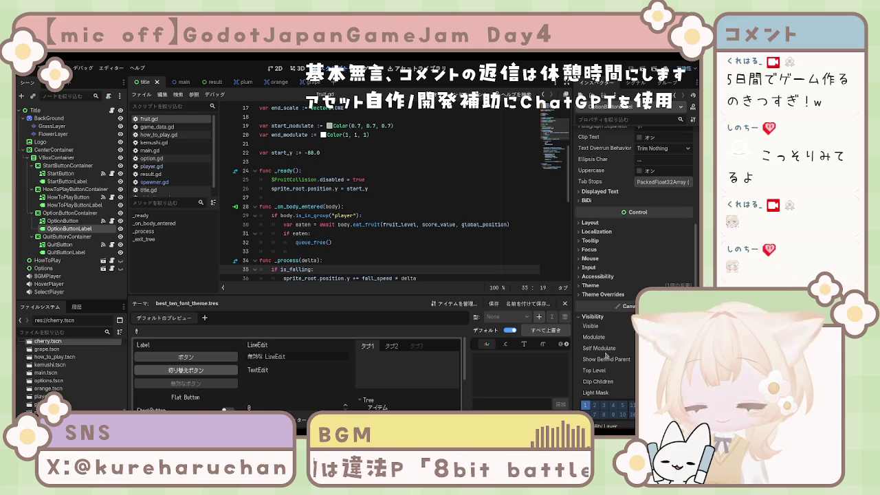
click(591, 316)
click(592, 334)
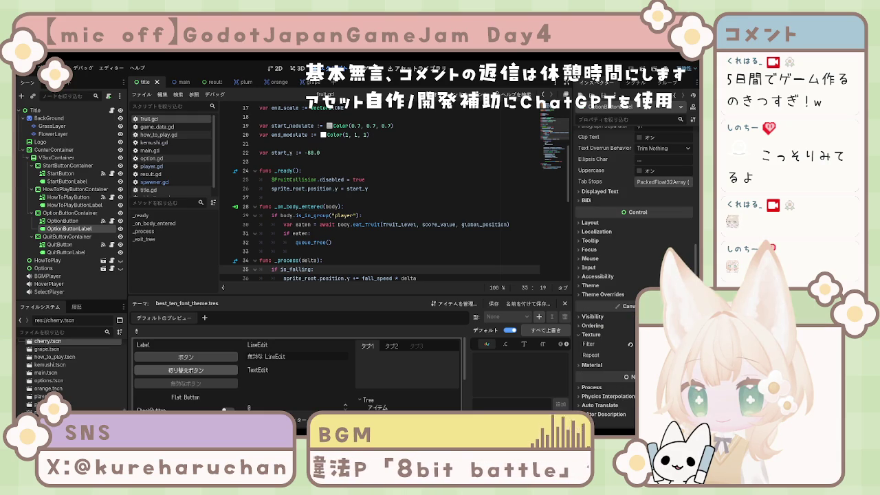
click(66, 252)
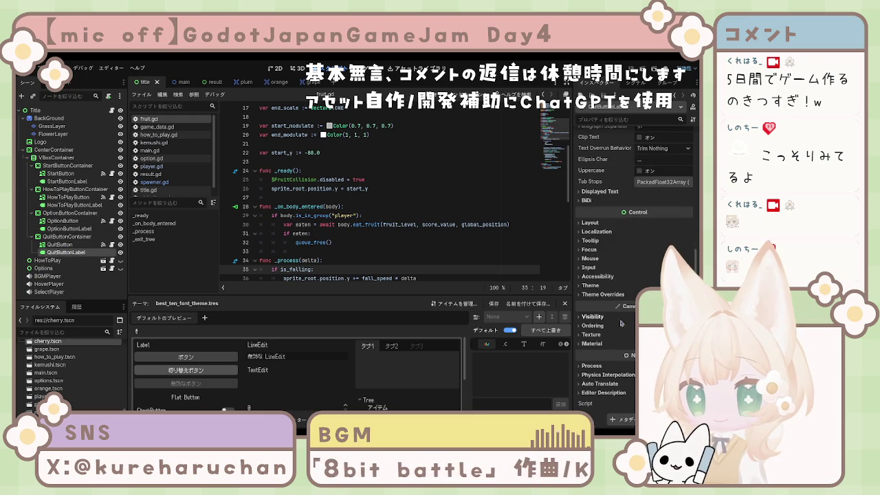
click(597, 337)
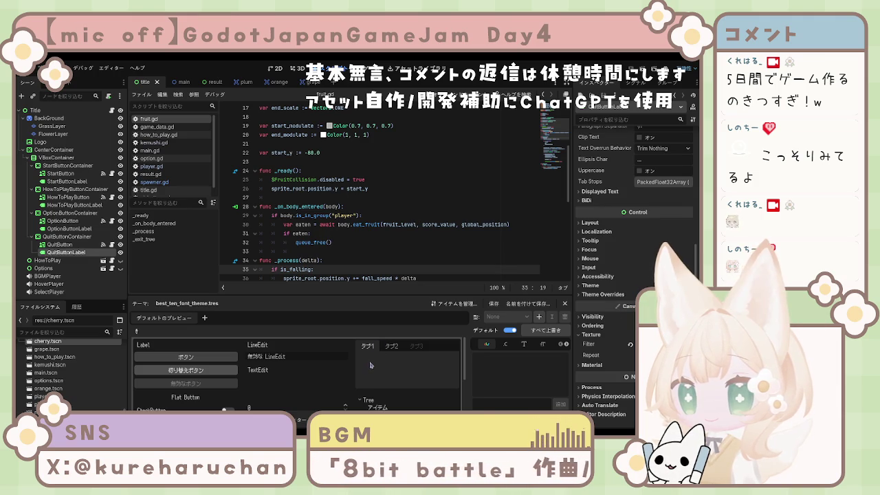
click(474, 224)
Save the title scene, test-run and stop the game, then return to line 34 of fruit.gd.
key(ctrl+s)
key(F5)
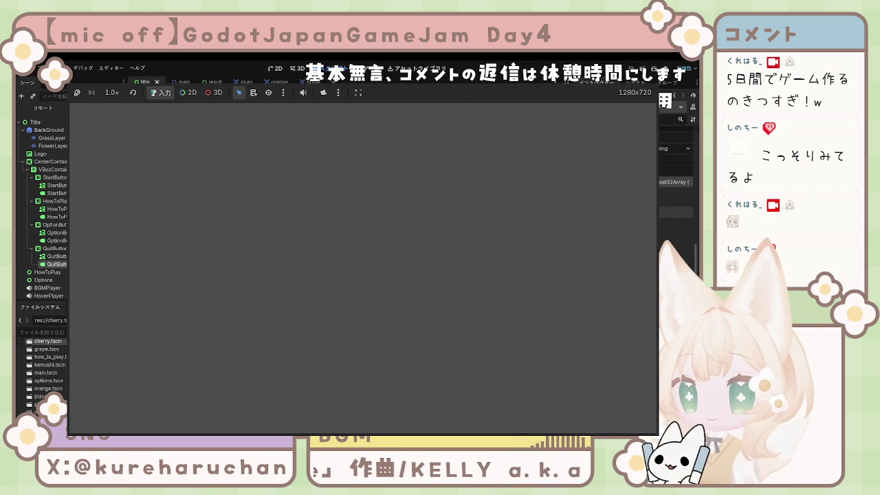
key(F8)
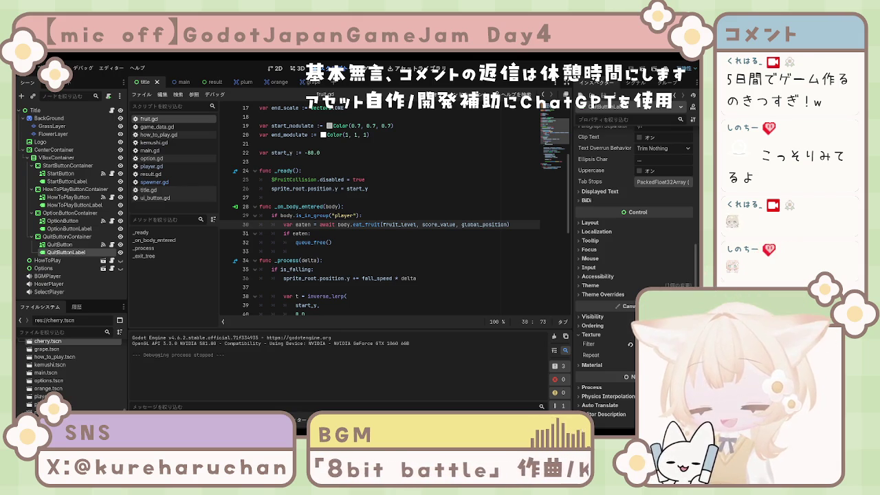
click(384, 258)
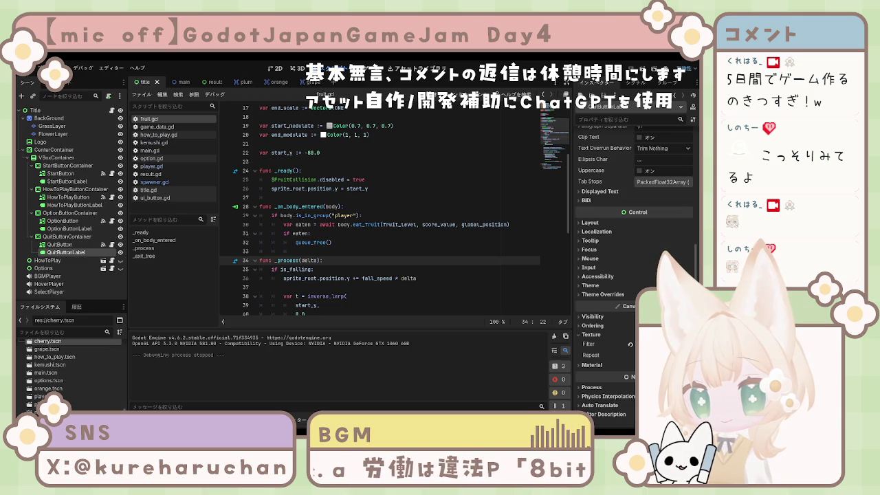
Bring the shadow.modulate and shadow.scale lines into view, then run the game again.
click(397, 216)
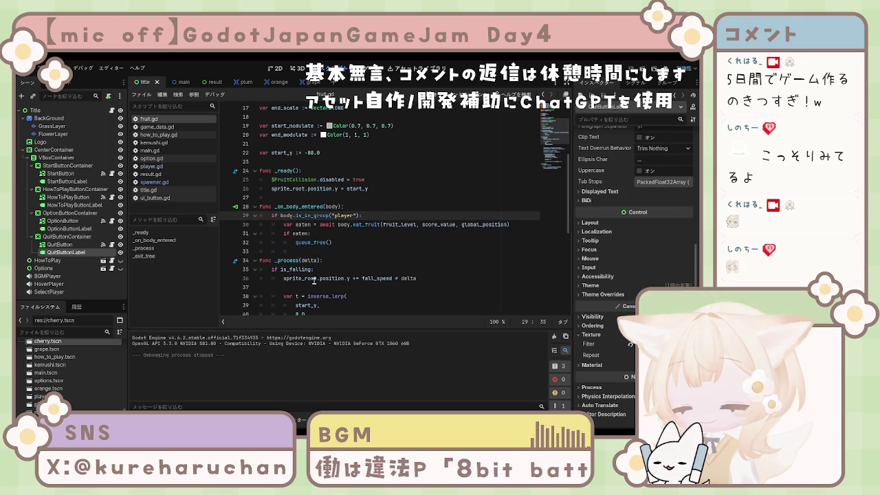
scroll(333, 205, up, 5)
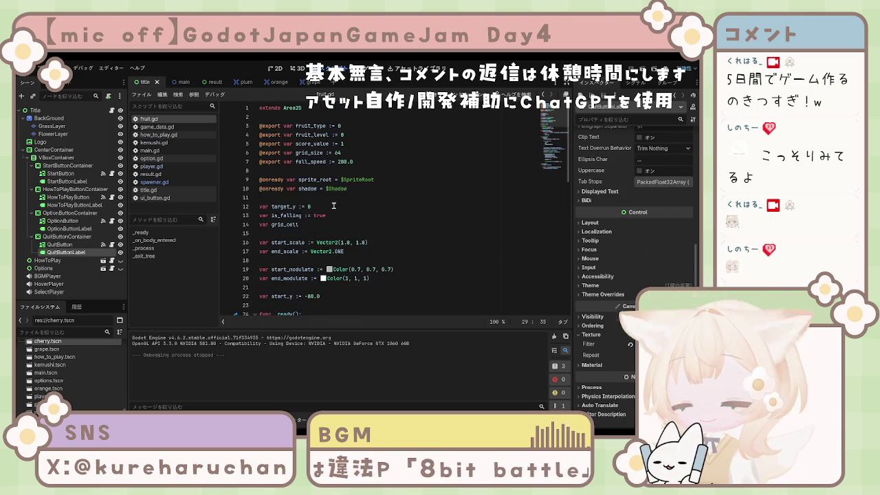
scroll(334, 206, down, 13)
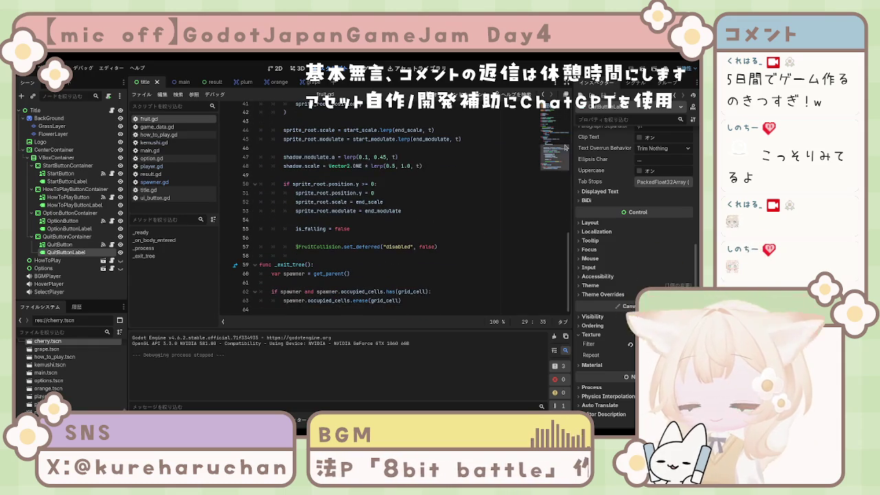
key(F5)
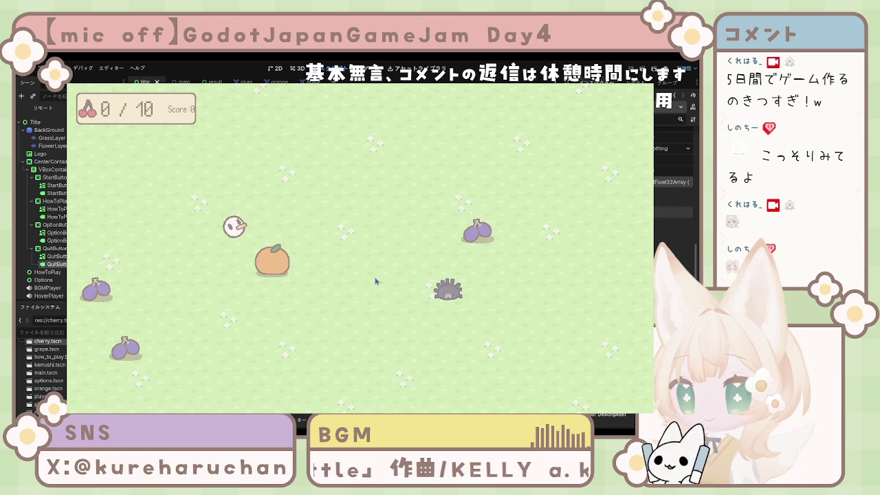
Fly the bird over the cherries until the counter fills and grapes appear.
key(Right)
key(Down)
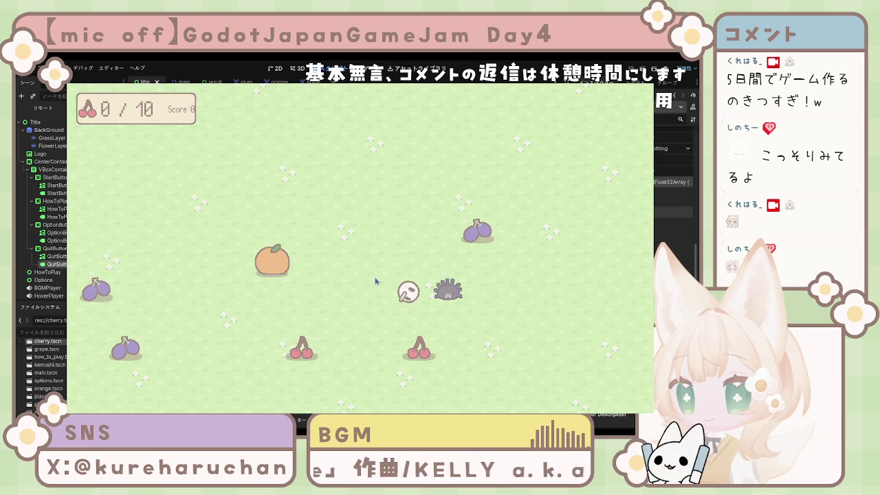
key(Left)
key(Up)
key(Left)
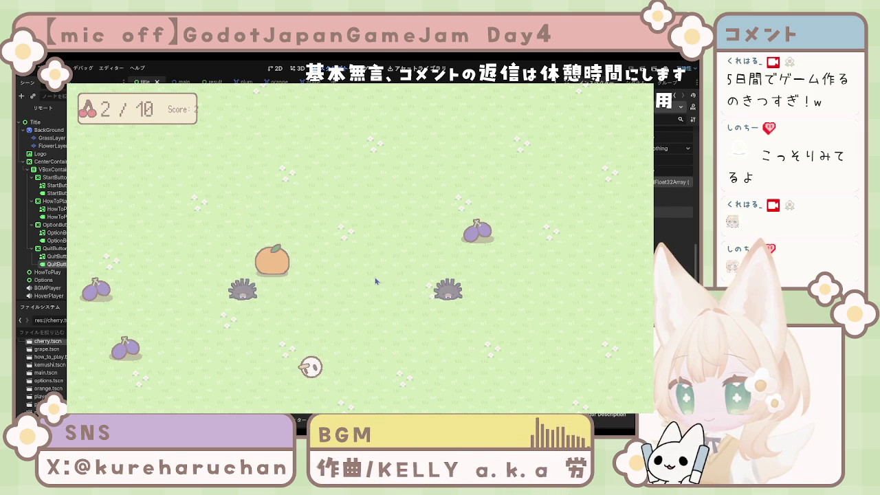
key(Up)
key(Right)
key(Up)
key(Right)
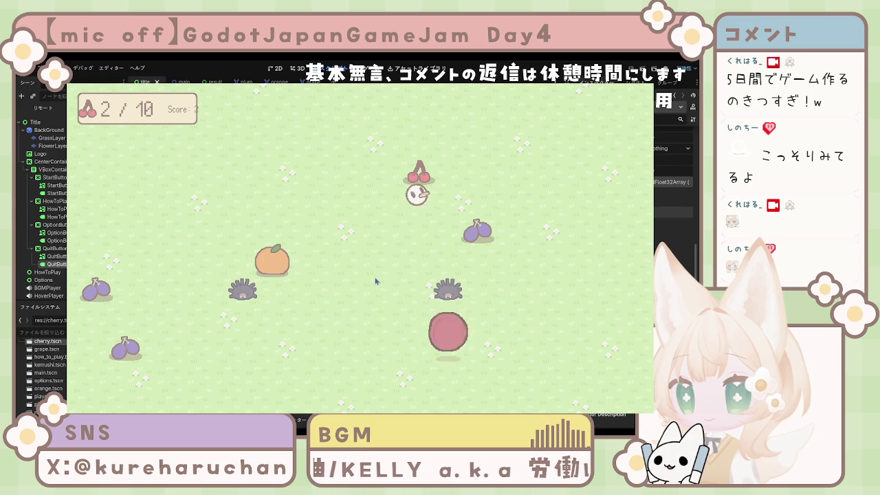
key(Left)
key(Down)
key(Down)
key(Left)
key(Left)
key(Right)
key(Up)
key(Right)
key(Left)
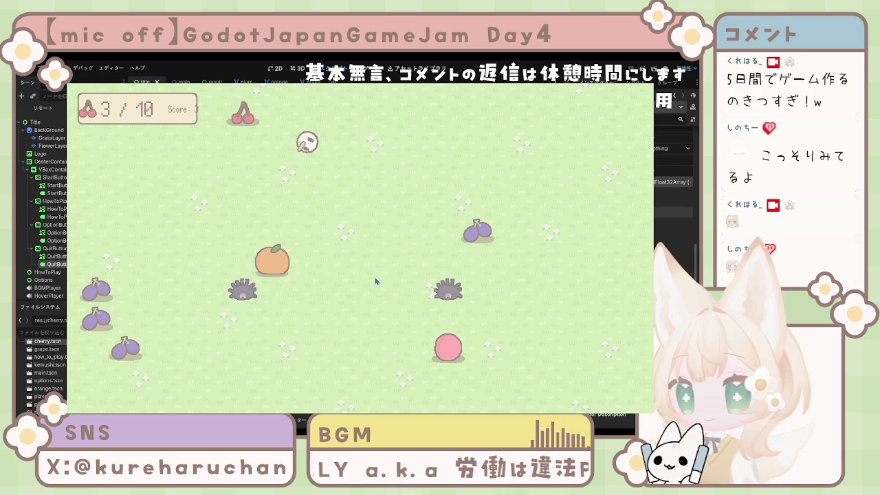
key(Down)
key(Right)
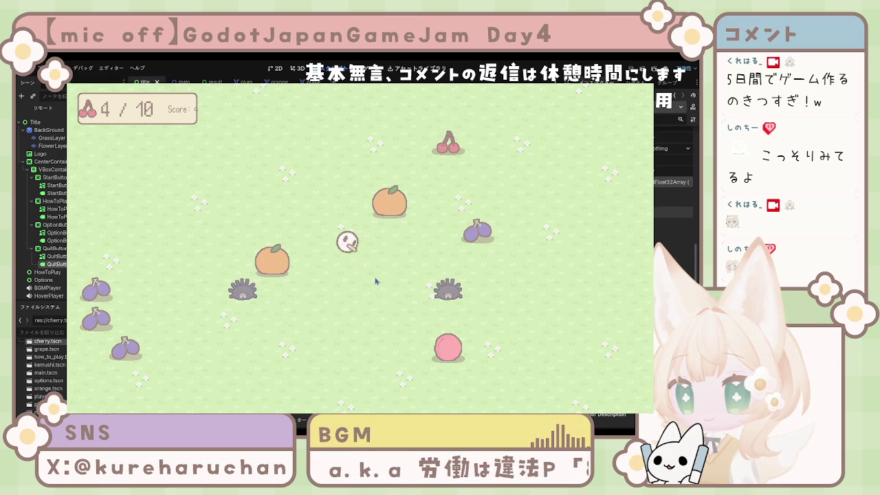
key(Up)
key(Left)
key(Up)
key(Right)
key(Right)
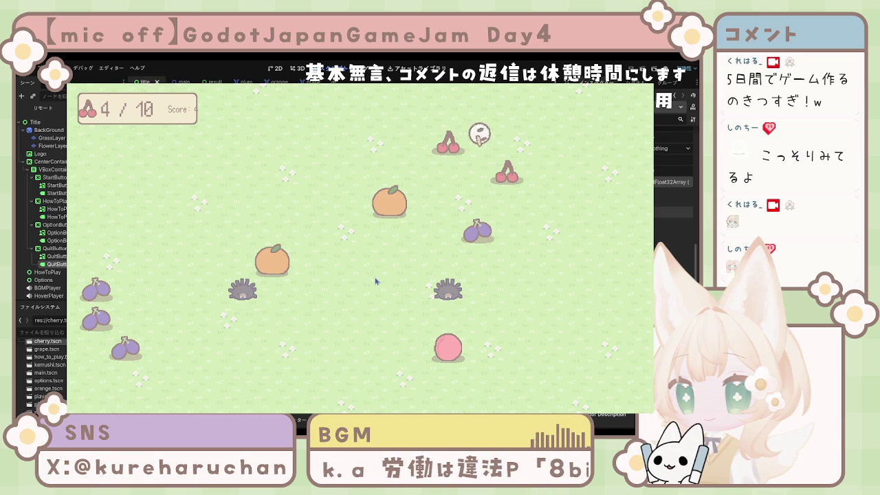
key(Down)
key(Left)
key(Up)
key(Left)
key(Down)
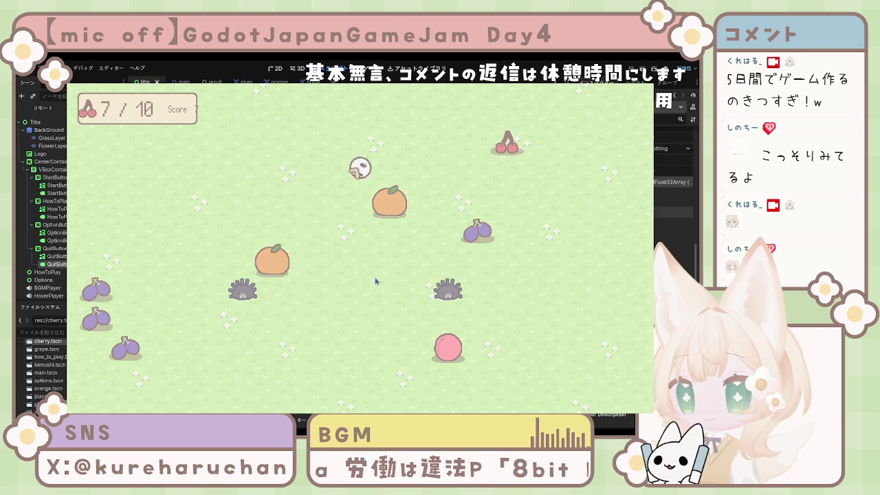
key(Up)
key(Right)
key(Right)
key(Left)
key(Down)
key(Right)
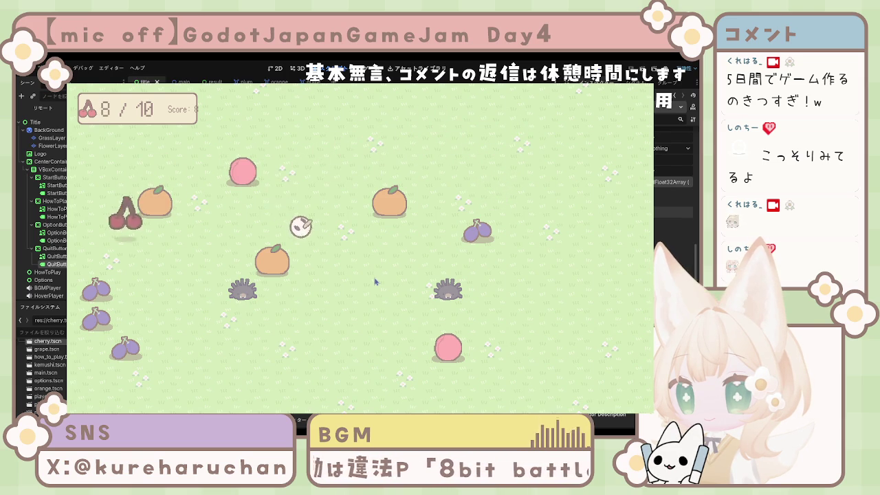
key(Left)
key(Up)
key(Right)
key(Left)
key(Down)
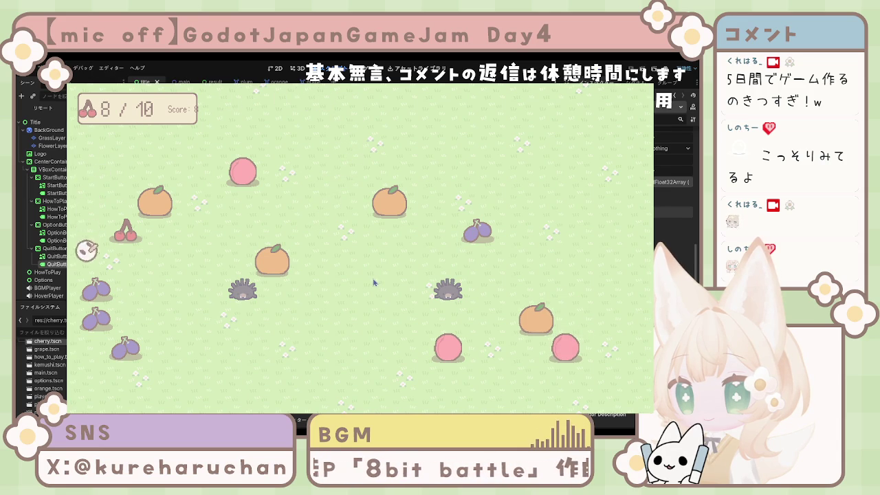
key(Up)
key(Right)
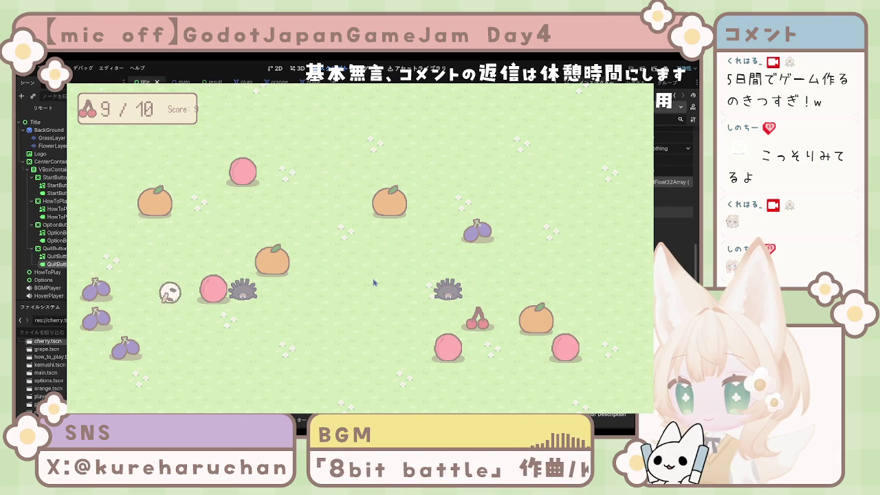
key(Left)
key(Left)
key(Right)
key(Left)
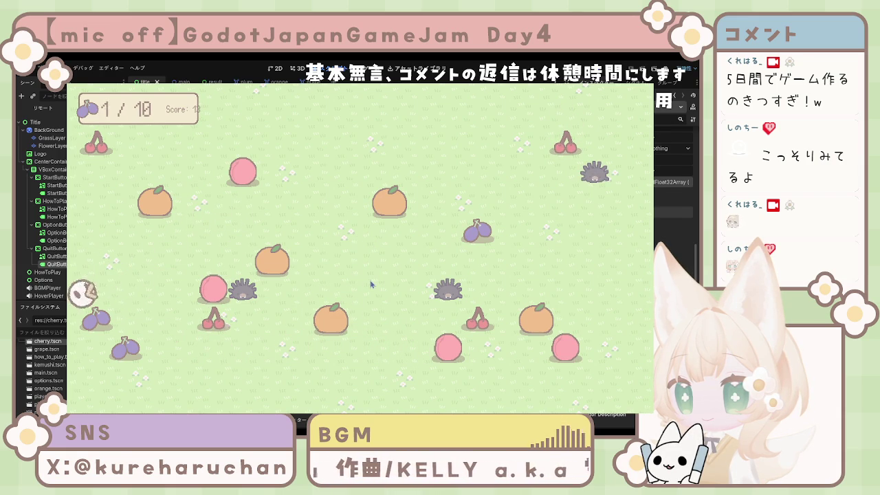
key(Right)
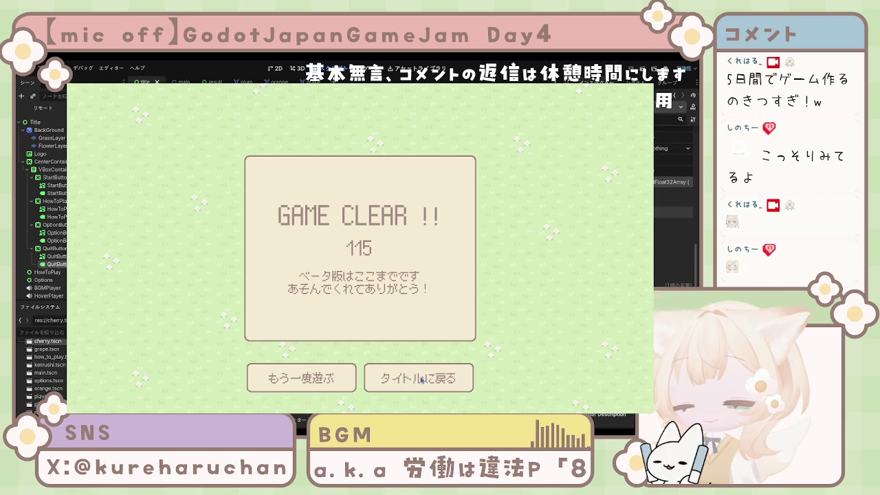
Choose タイトルに戻る on the GAME CLEAR screen, then close the game window.
click(422, 380)
click(370, 352)
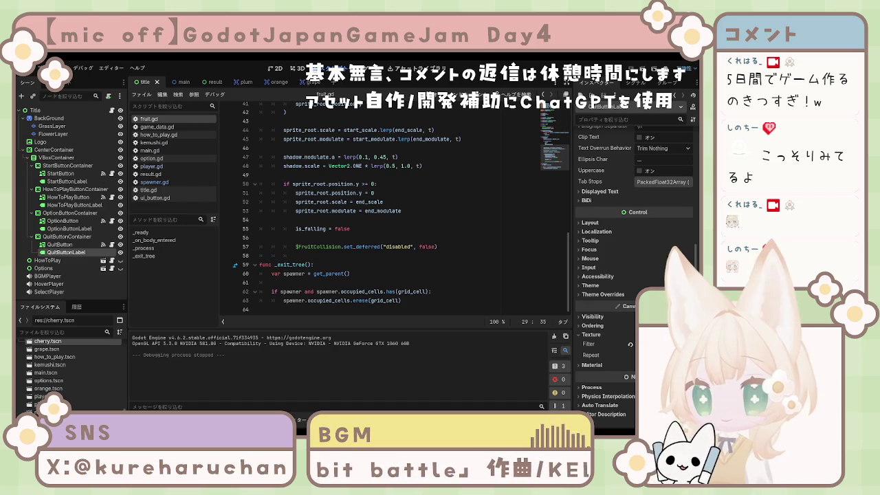
Set grid_size to 72 on line 6 of fruit.gd, save, and run the game.
scroll(413, 206, up, 13)
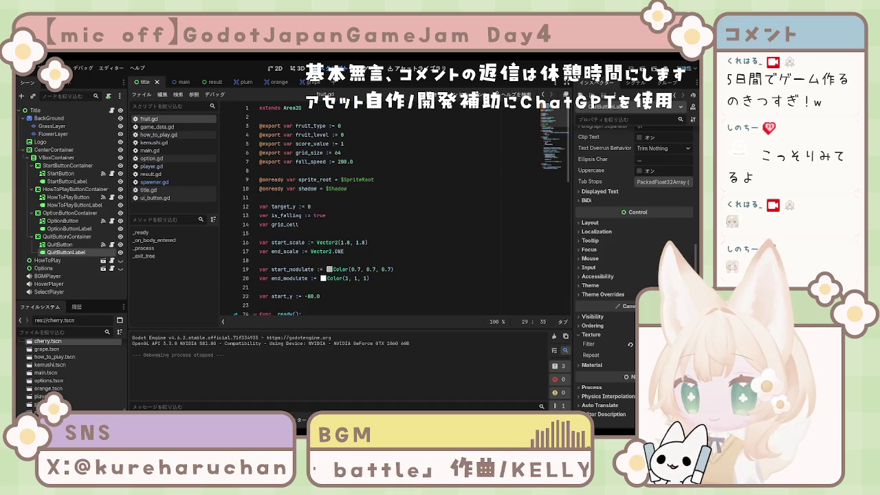
click(382, 153)
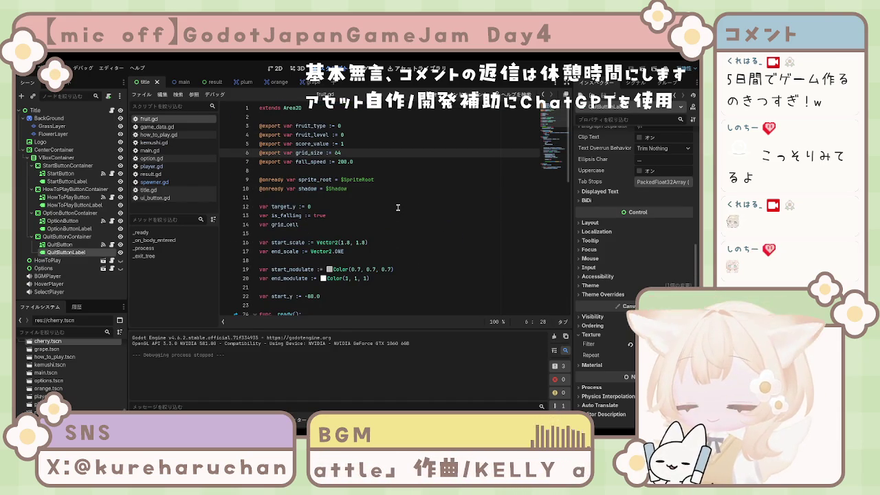
text(72)
click(400, 208)
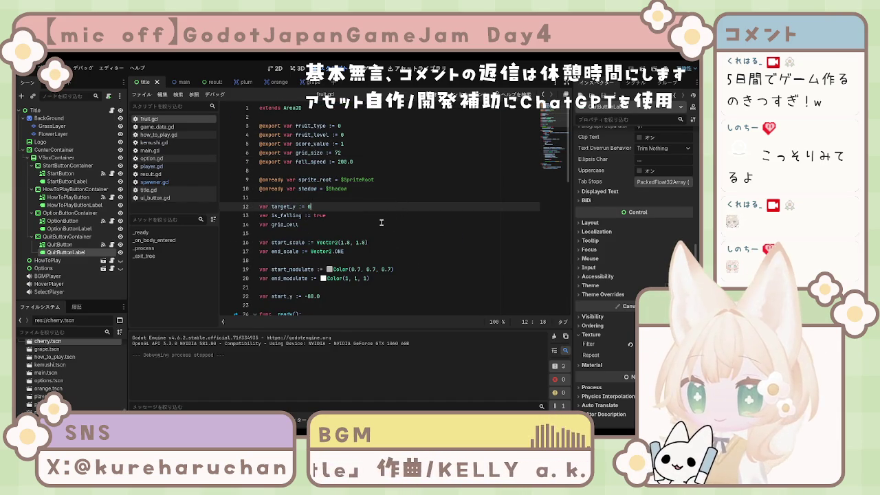
scroll(385, 217, down, 11)
scroll(369, 224, down, 2)
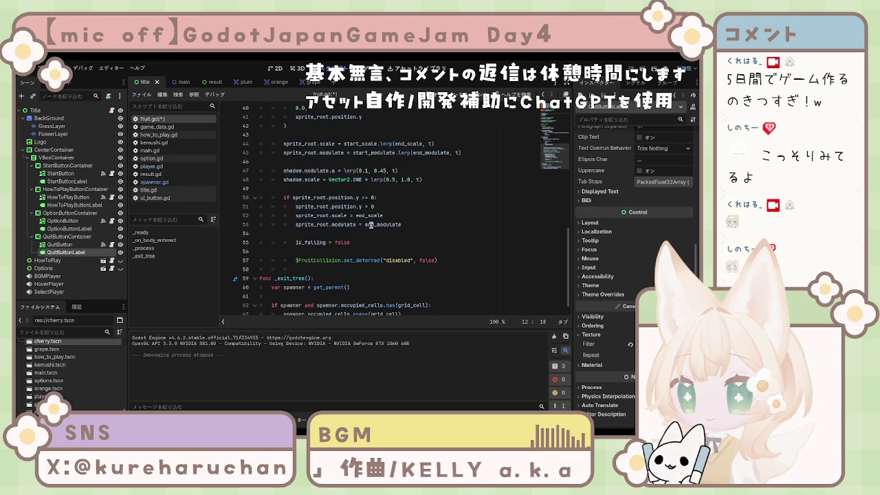
scroll(372, 225, down, 1)
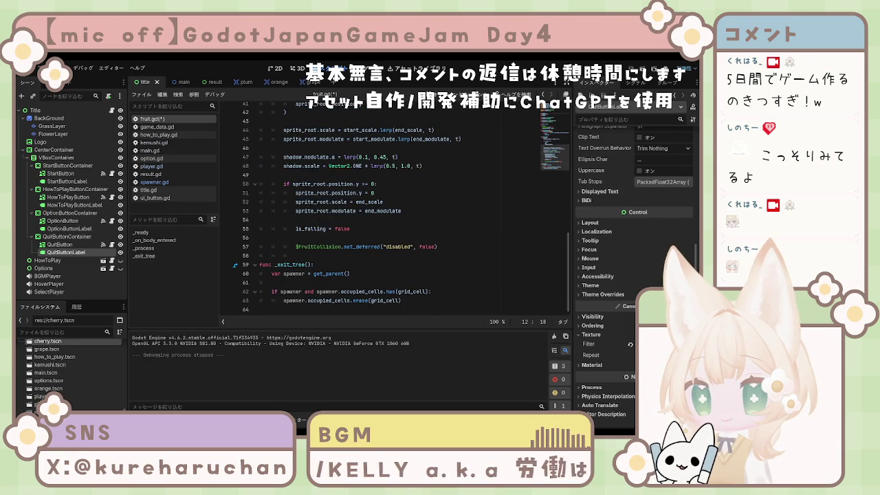
click(385, 255)
key(ctrl+s)
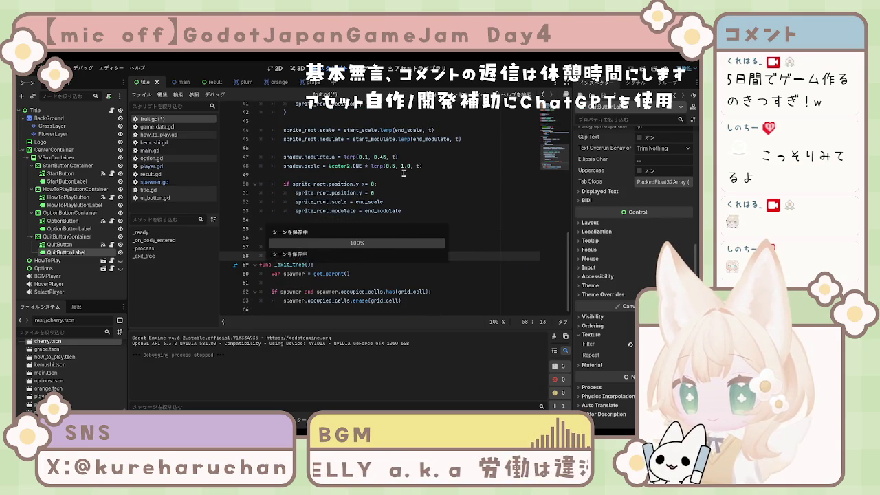
key(F5)
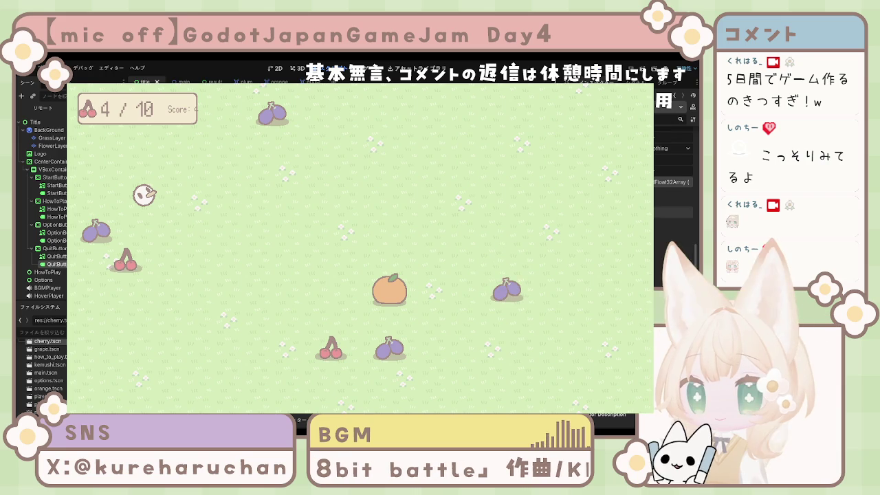
Steer the bird with the arrow keys to eat the nearby cherries, grapes and peach.
key(Down)
key(Right)
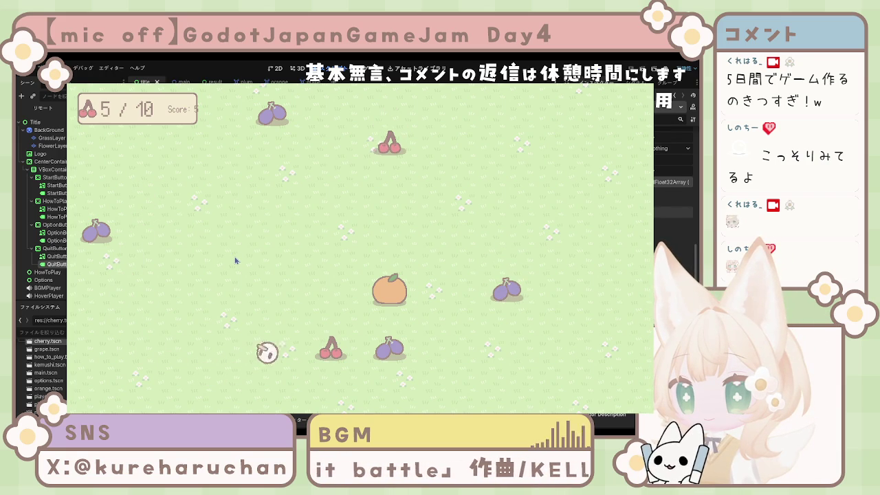
key(Right)
key(Down)
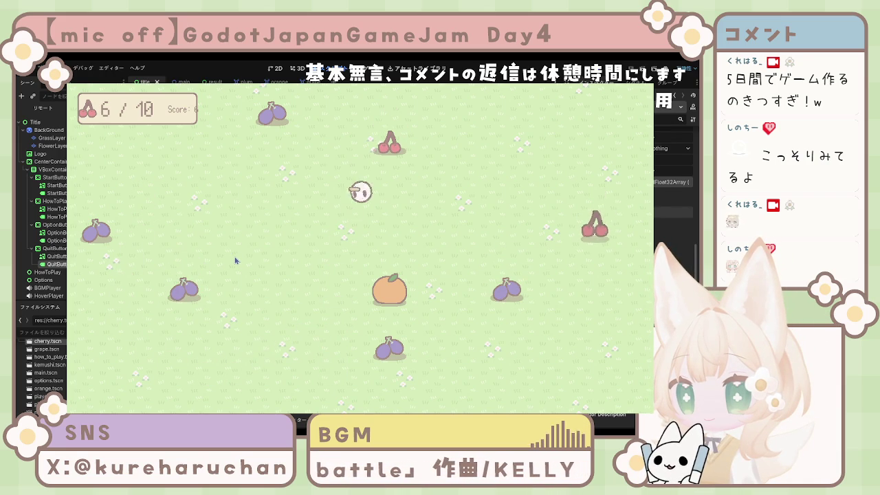
key(Up)
key(Right)
key(Right)
key(Down)
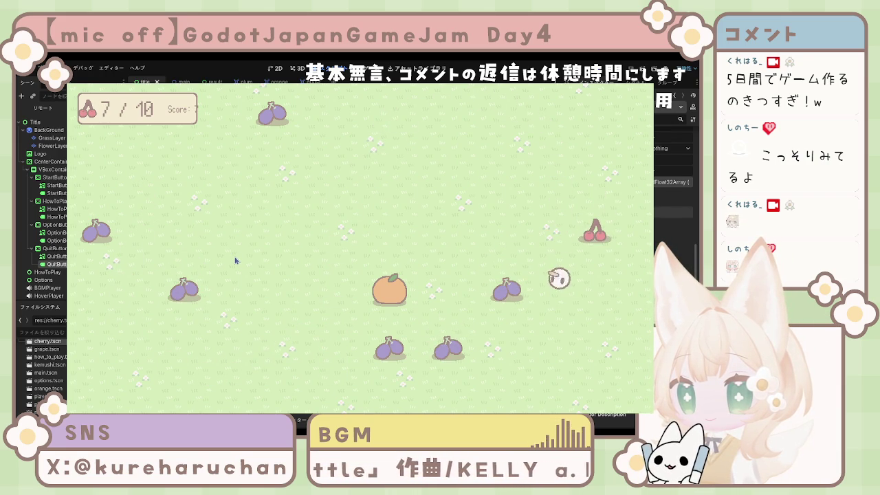
key(Up)
key(Left)
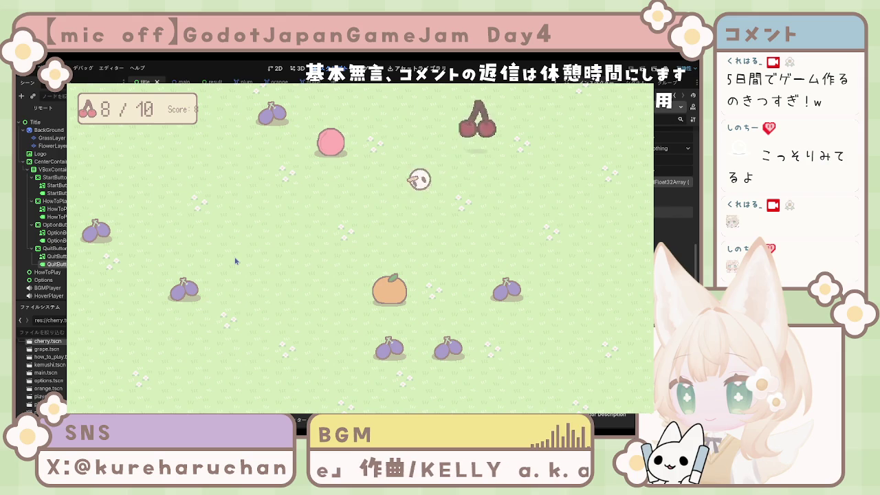
key(Down)
key(Up)
key(Right)
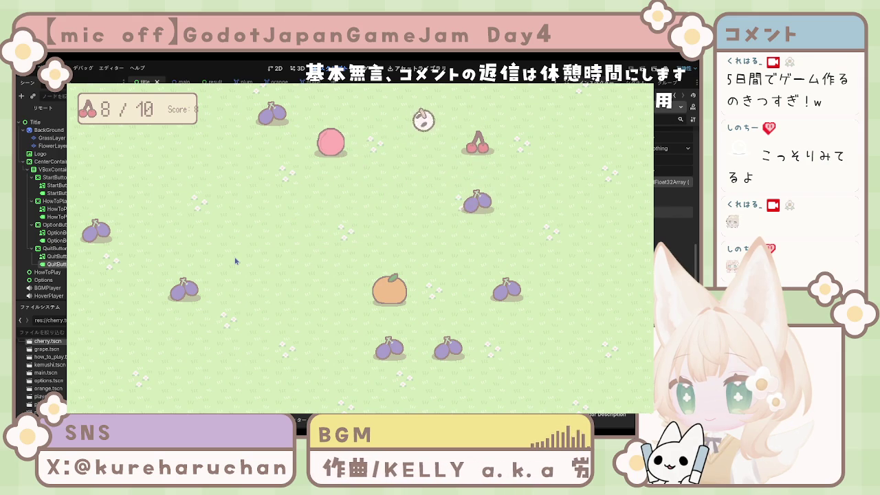
key(Left)
key(Down)
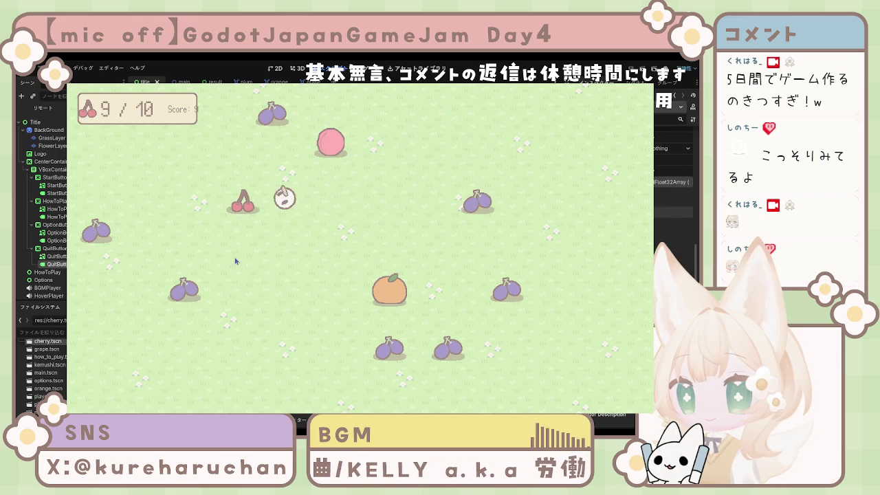
key(Left)
key(Down)
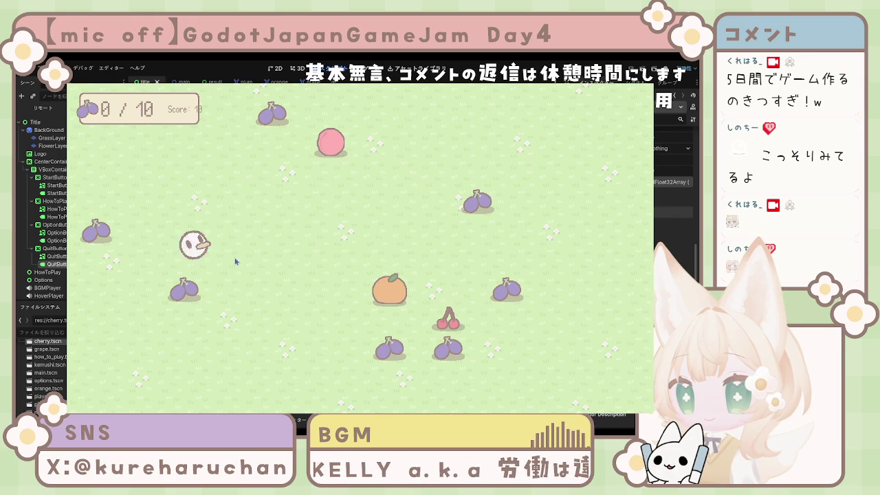
key(Up)
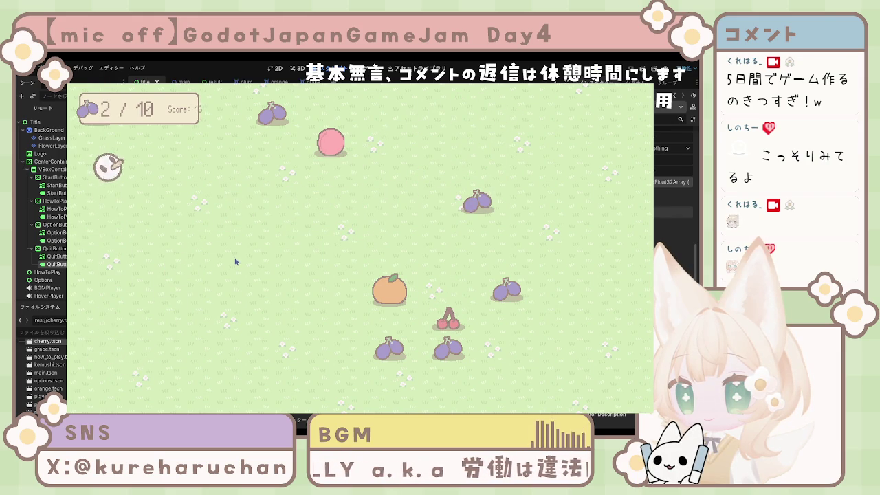
key(Right)
key(Down)
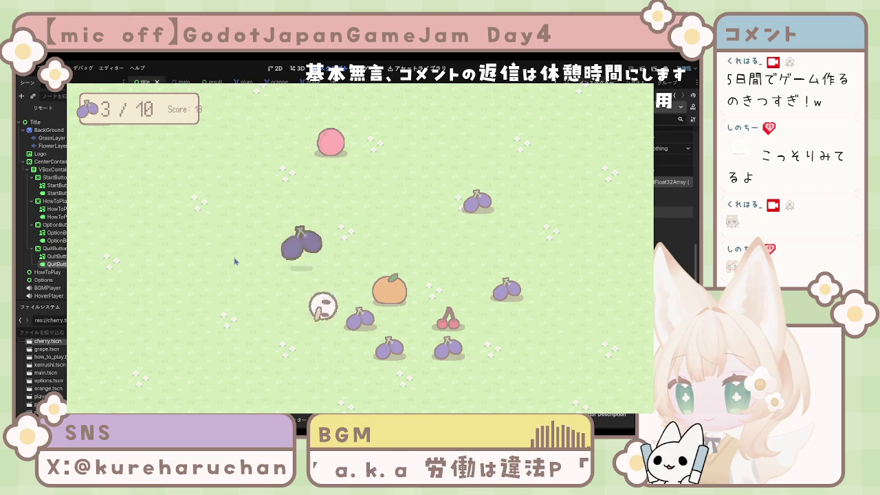
key(Right)
key(Up)
key(Left)
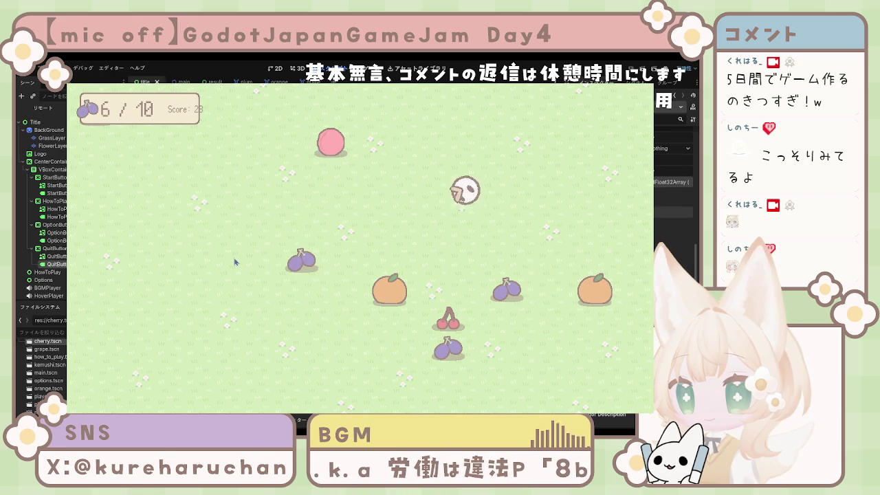
key(Right)
key(Down)
key(Left)
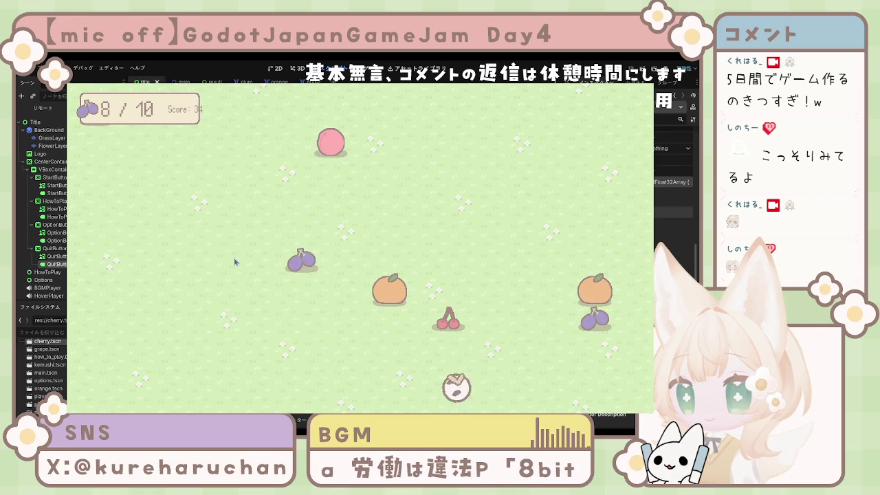
key(Left)
key(Up)
key(Left)
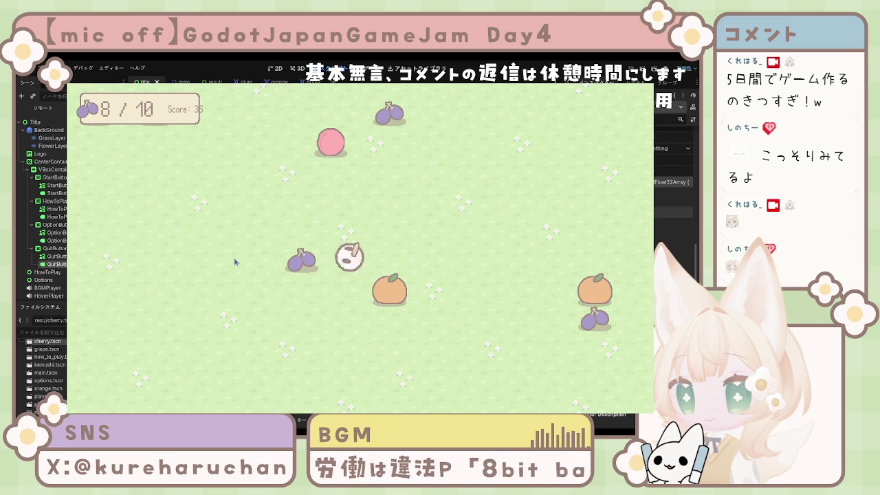
key(Up)
key(Right)
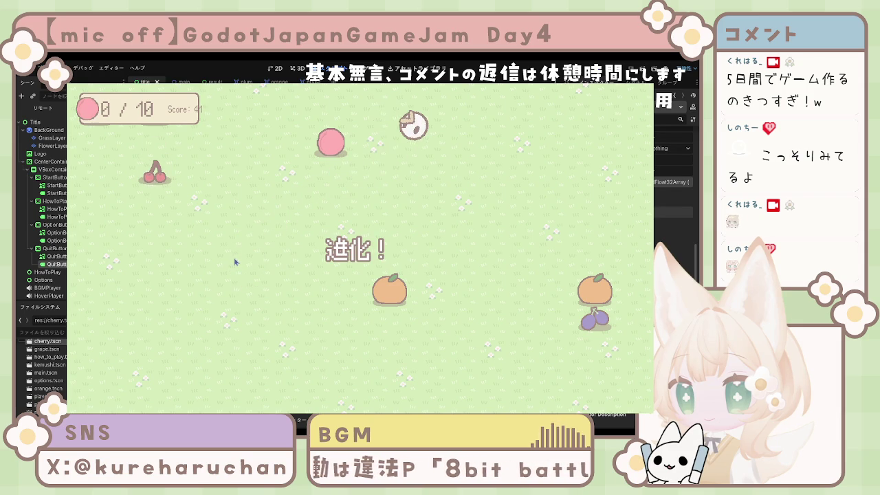
key(Left)
key(Down)
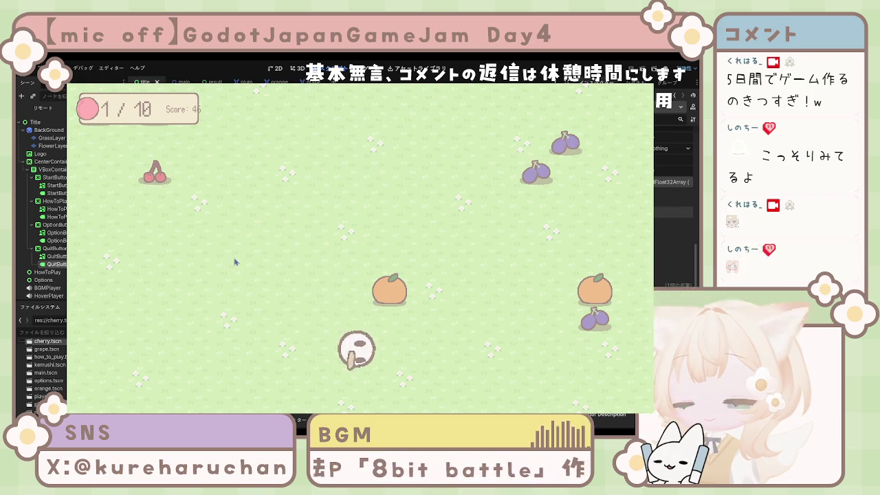
Loop the player around the field eating cherries and grapes until the pink fruit count reaches 2/10.
key(Right)
key(Up)
key(Up)
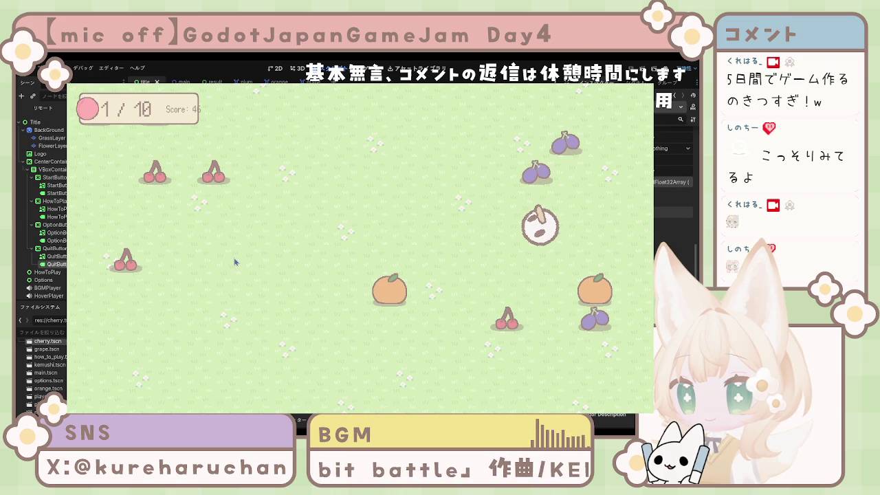
key(Left)
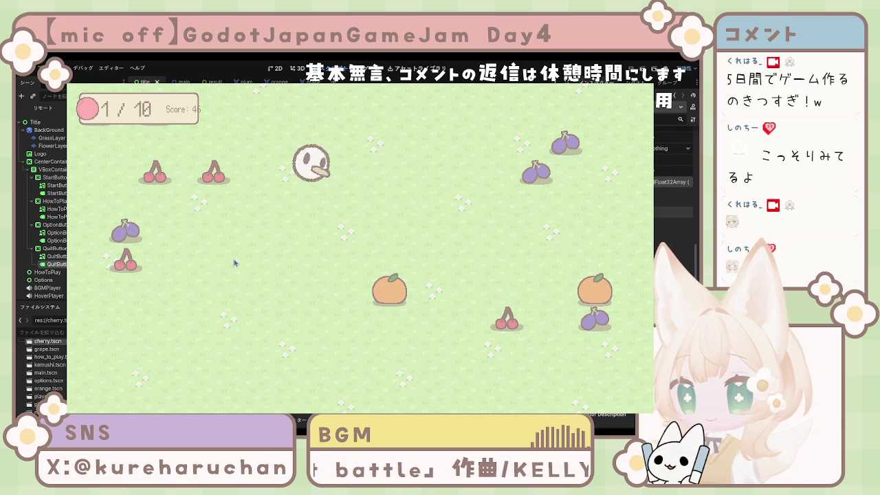
key(Right)
key(Up)
key(Right)
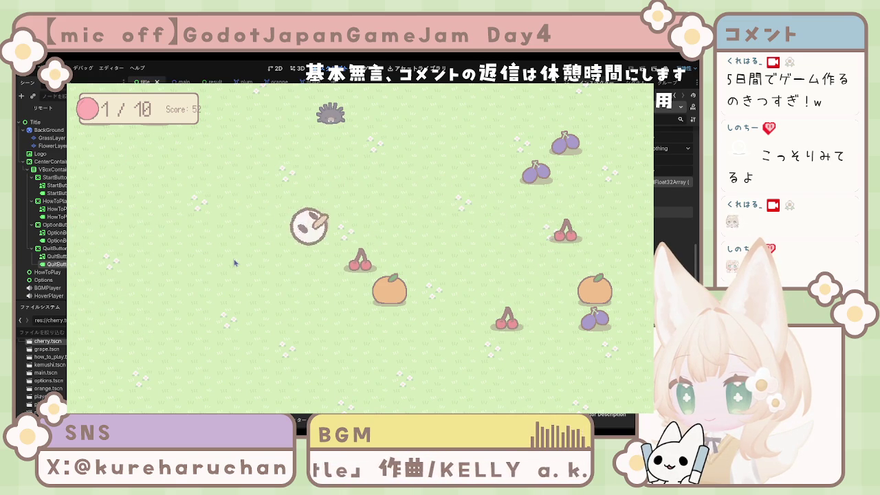
key(Up)
key(Down)
key(Right)
key(Up)
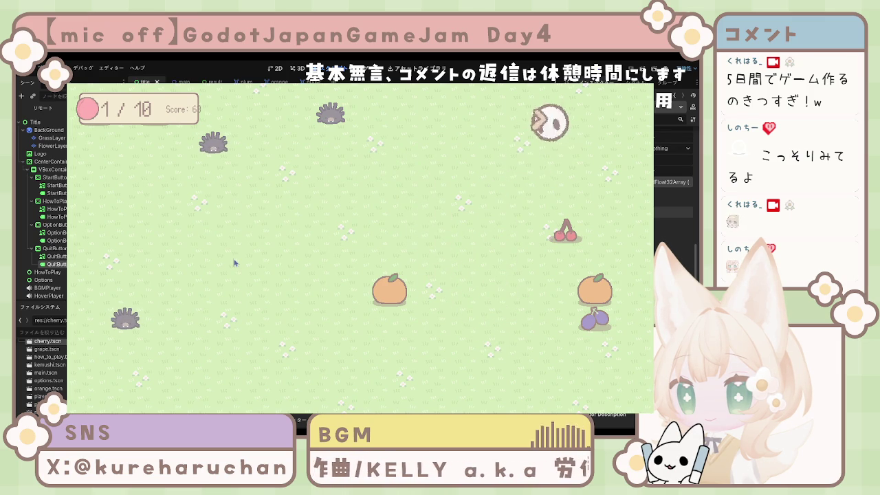
key(Down)
key(Right)
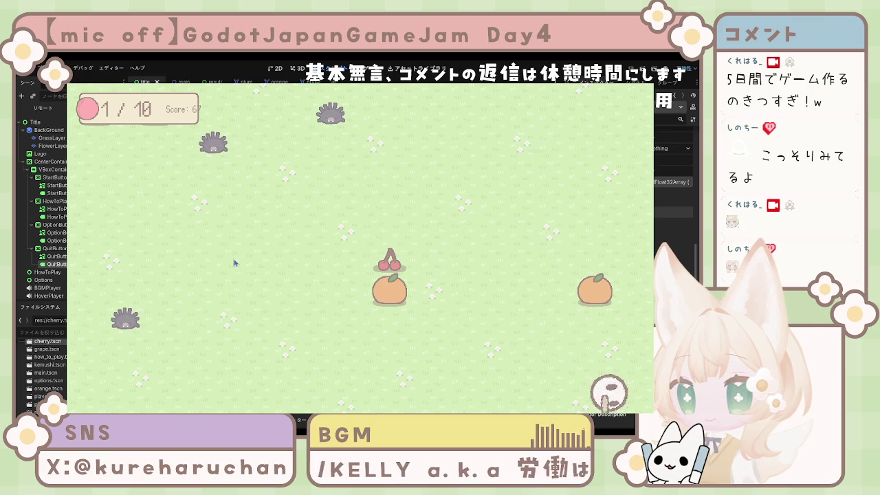
key(Up)
key(Left)
key(Right)
key(Right)
key(Right)
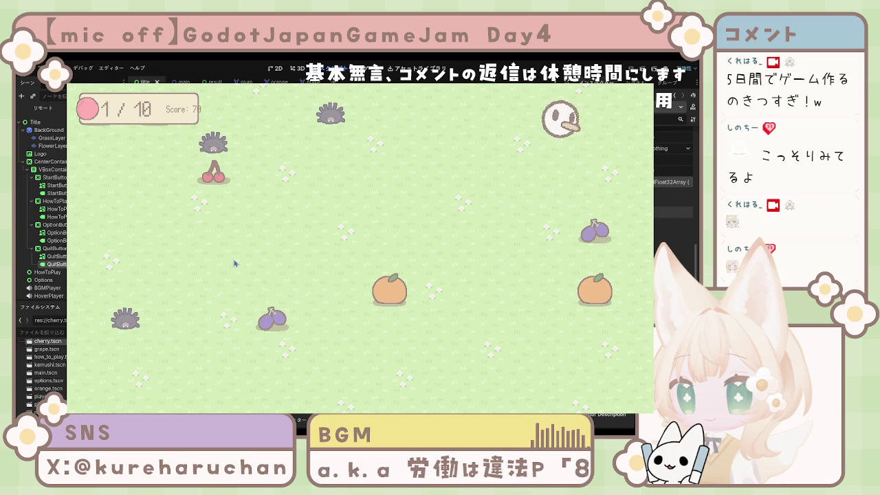
key(Left)
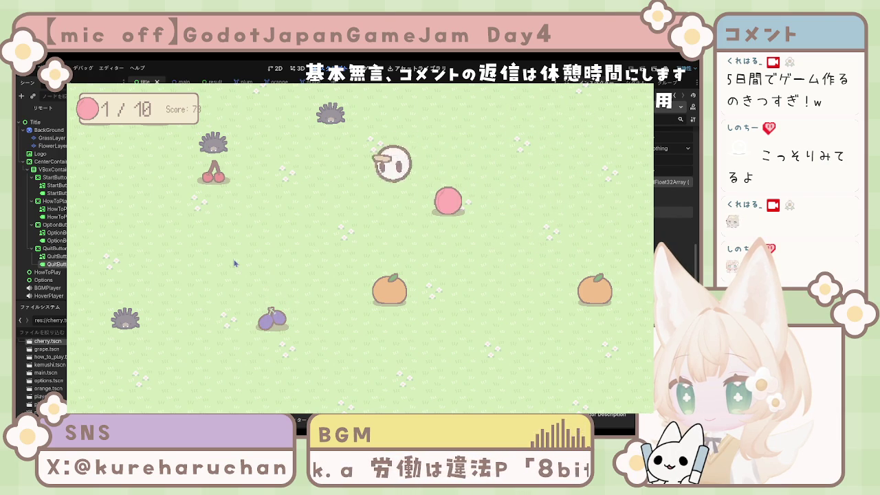
key(Right)
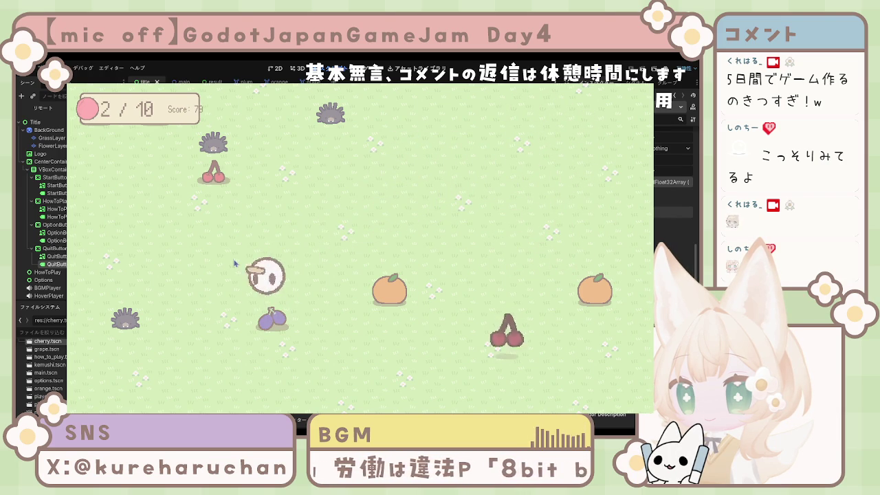
Keep collecting cherries, grapes and pink fruits until the counter reads 6/10 with score 148.
key(Right)
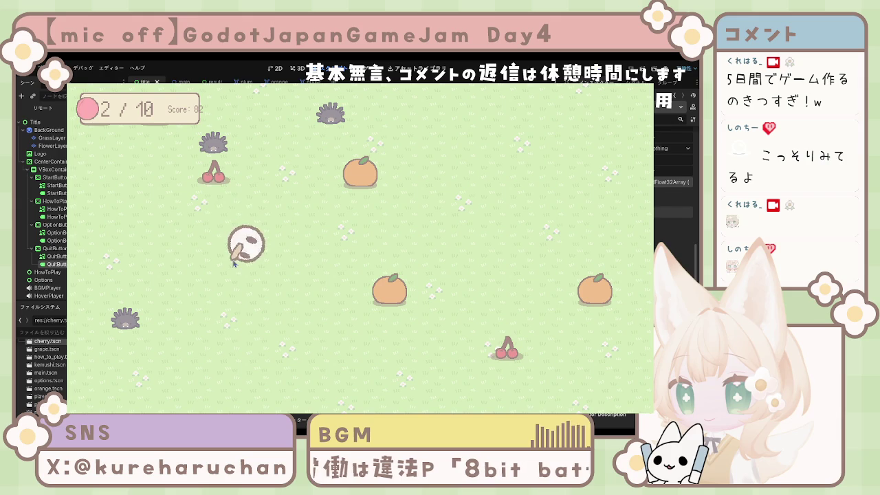
key(Right)
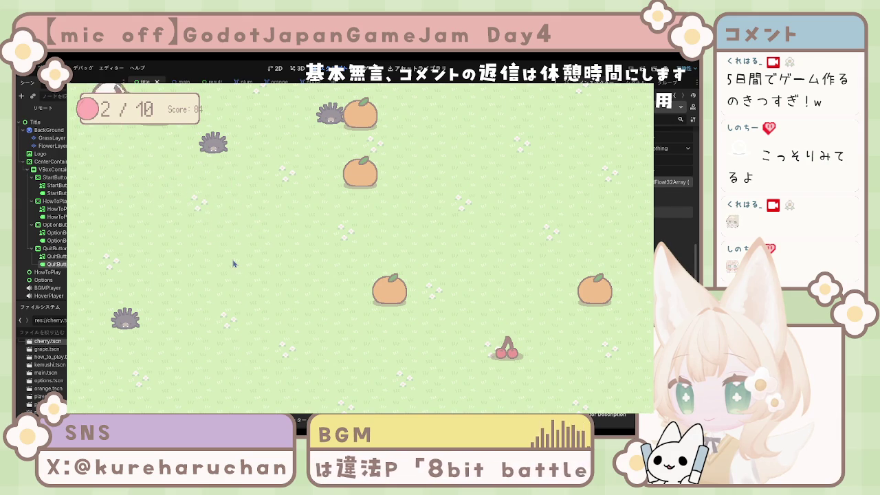
key(Left)
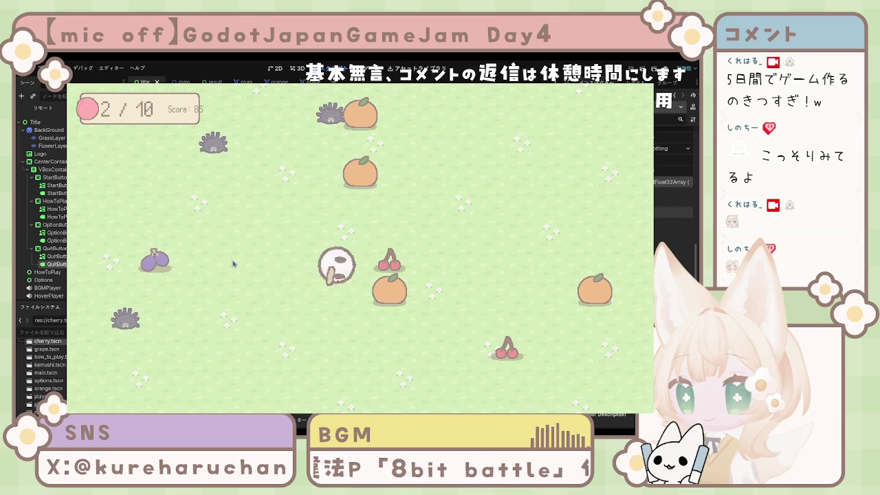
key(Right)
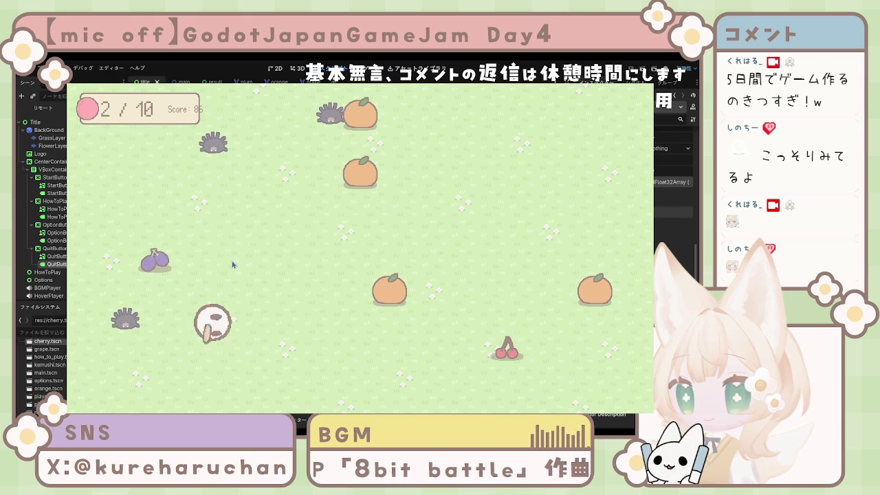
key(Left)
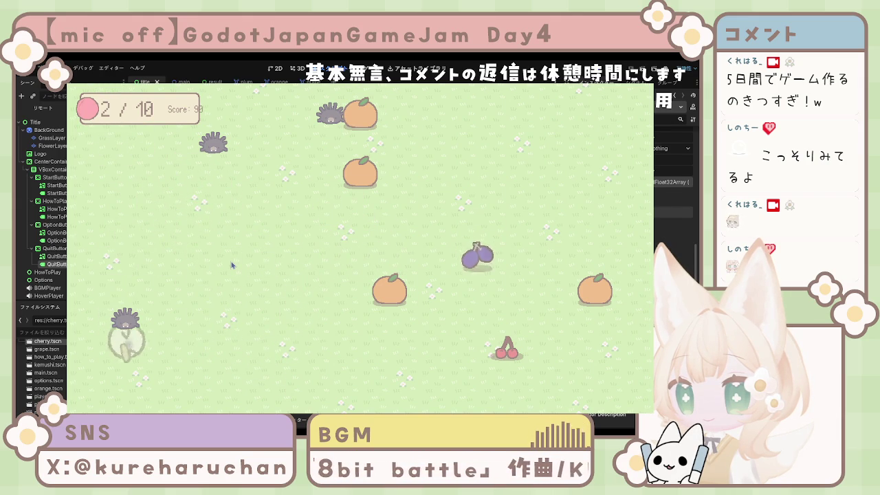
key(Left)
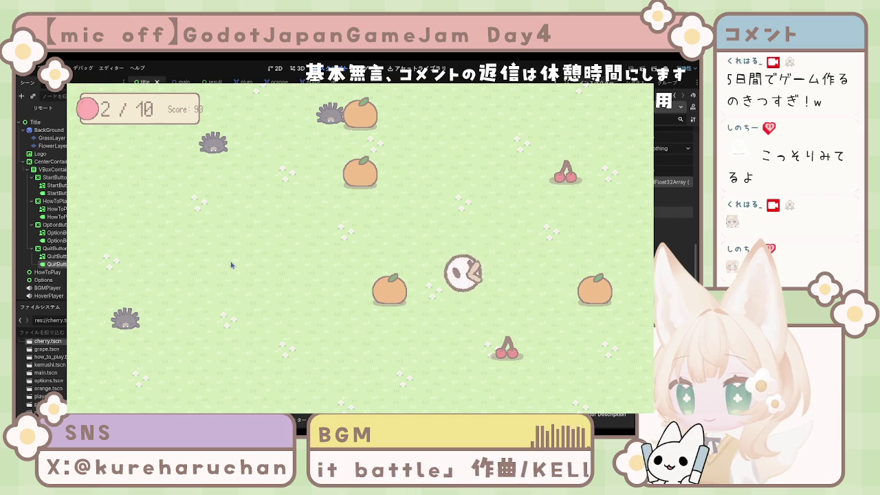
key(Left)
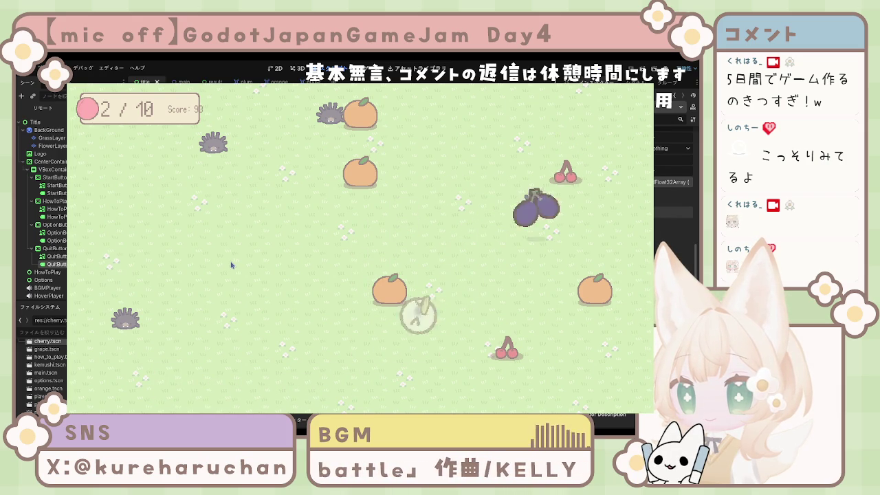
key(Left)
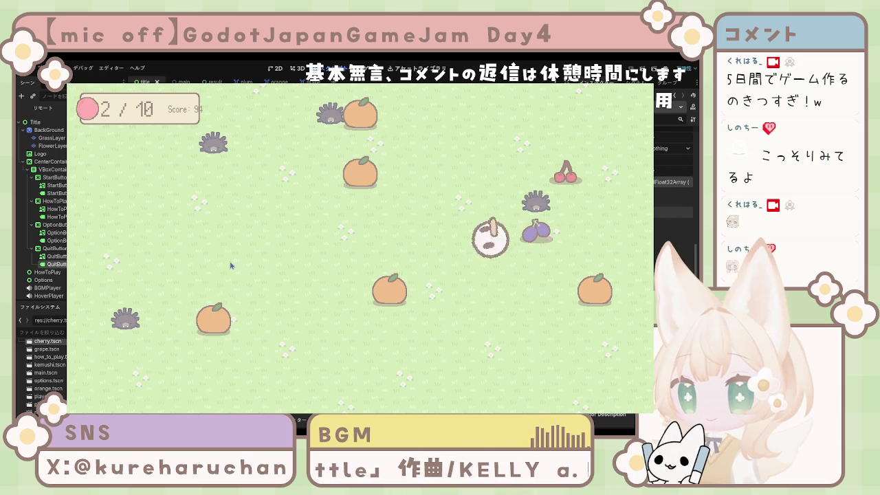
key(Right)
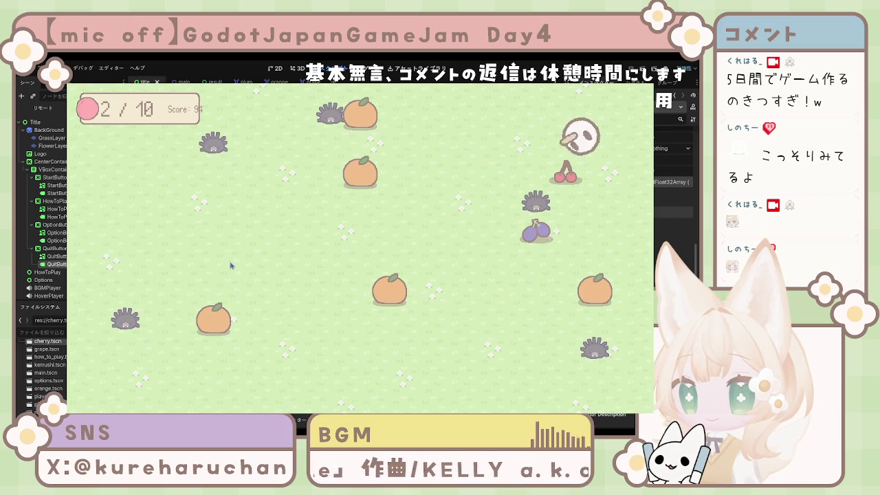
key(Right)
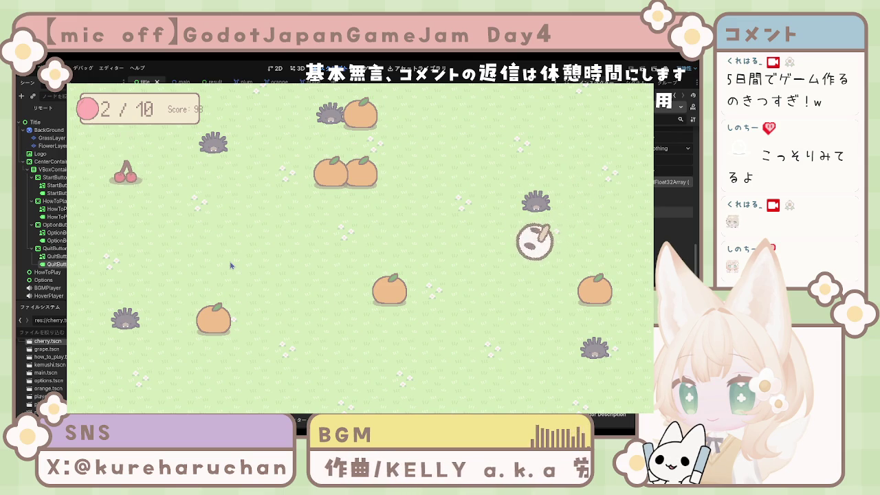
key(Left)
key(Left)
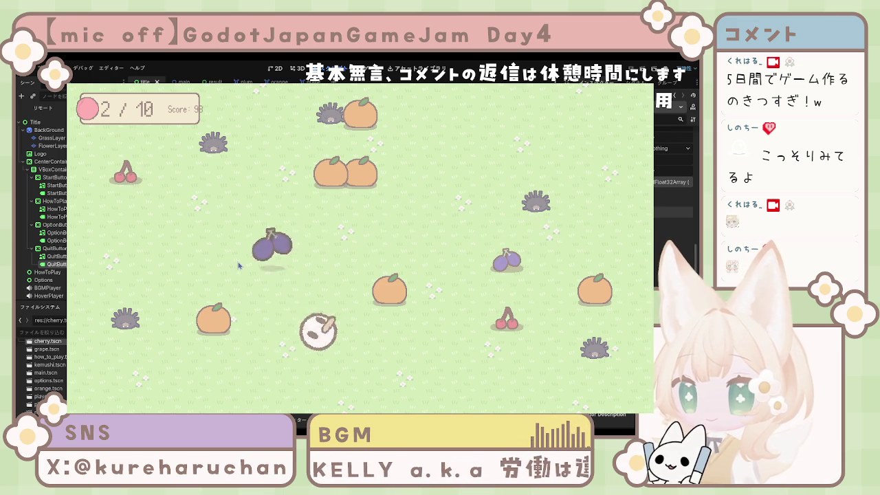
key(Left)
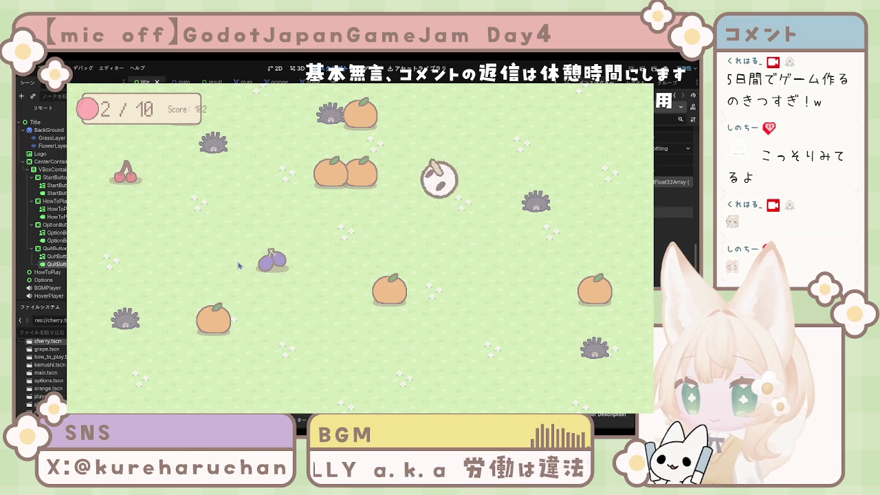
key(Right)
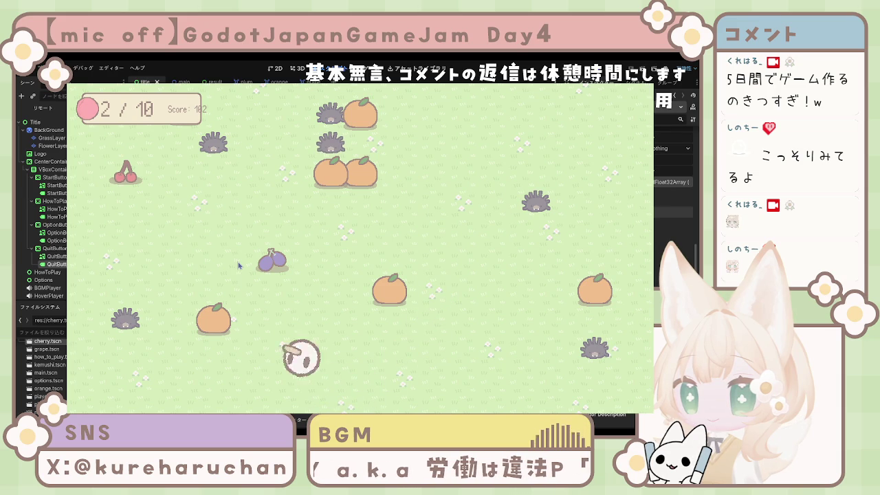
key(Right)
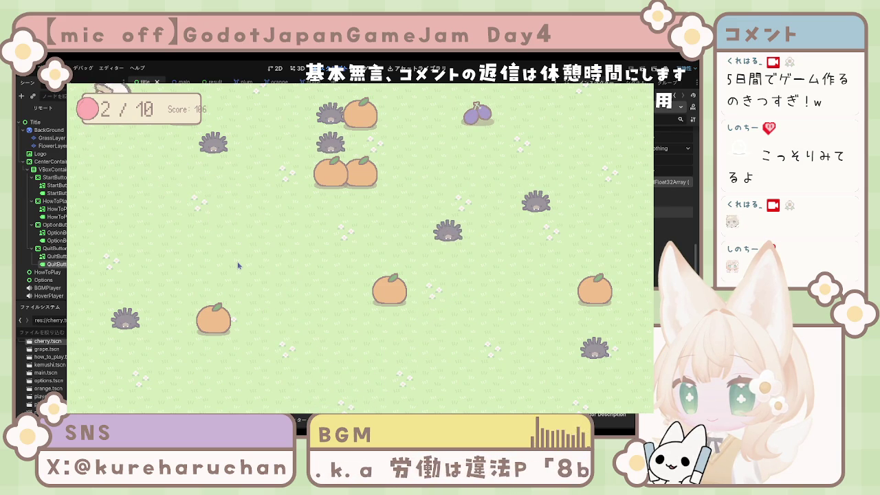
key(Left)
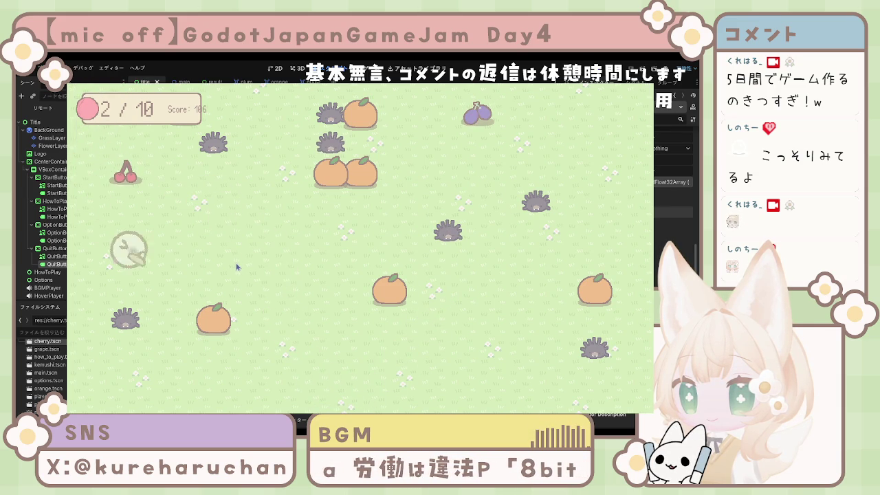
key(Left)
key(Left)
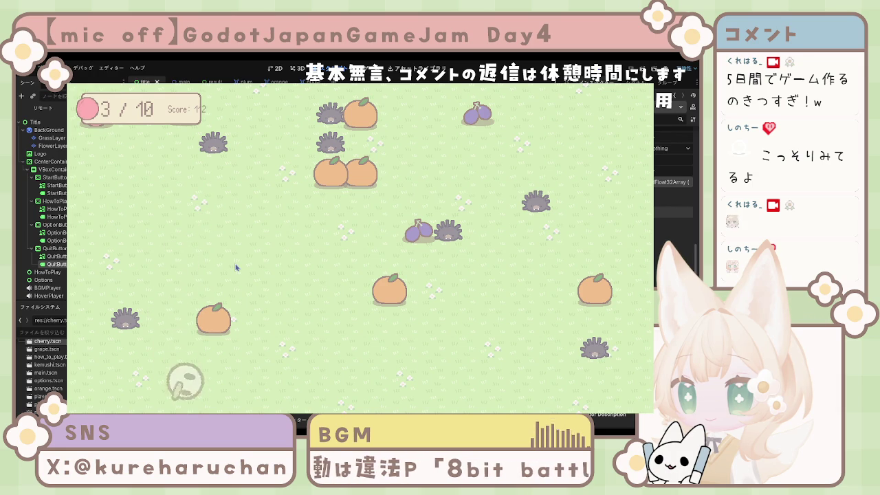
key(Left)
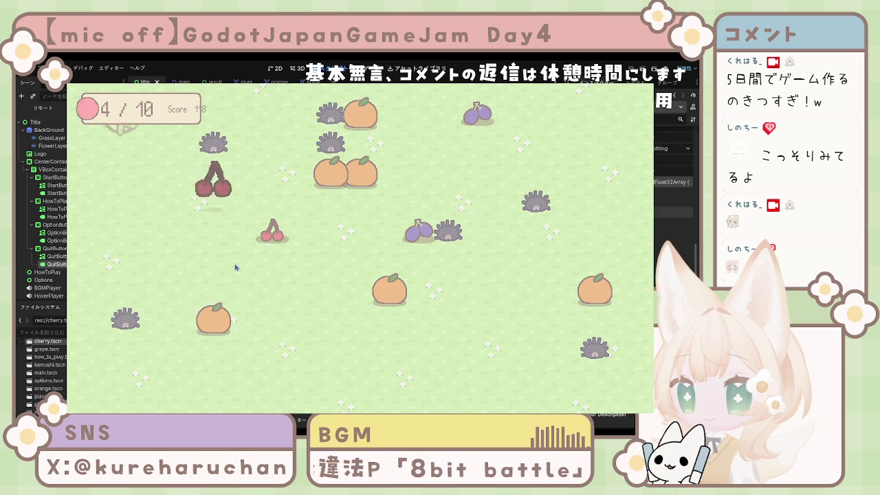
key(Left)
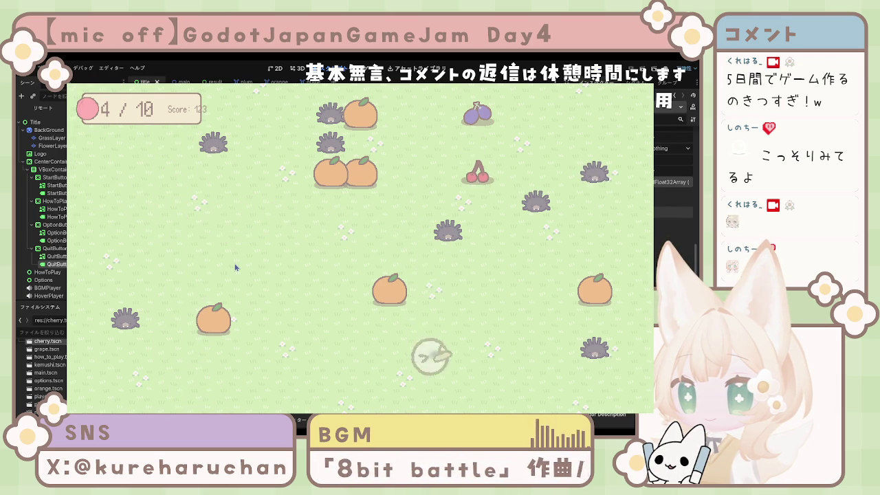
key(Left)
key(Left)
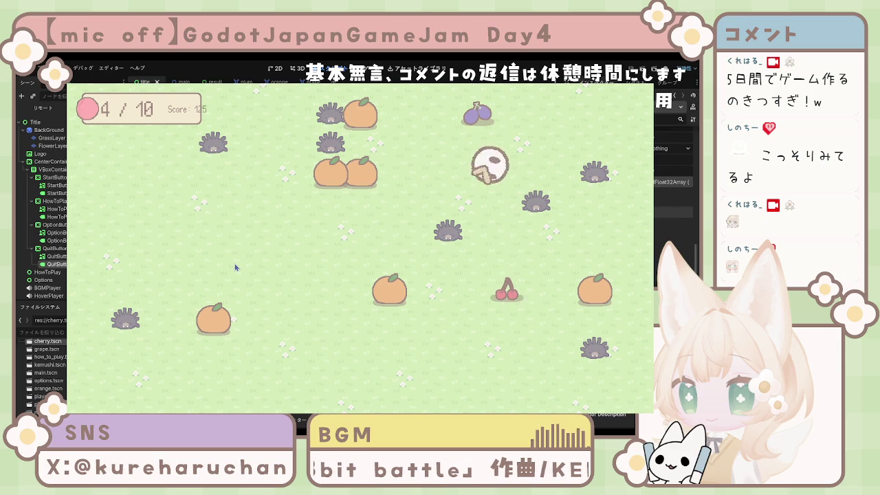
key(Right)
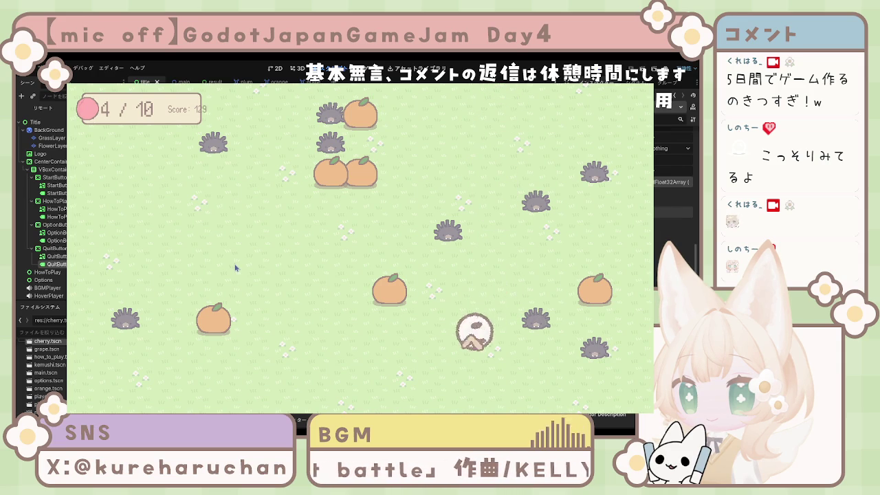
key(Right)
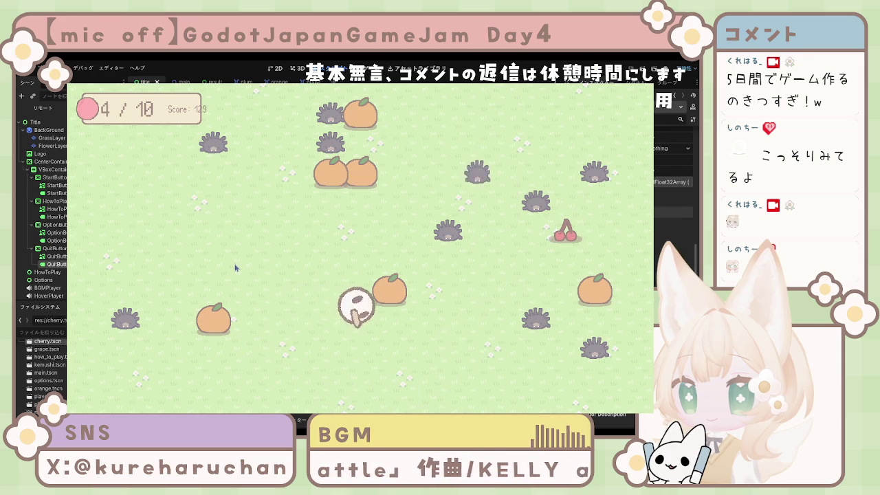
key(Left)
key(Left)
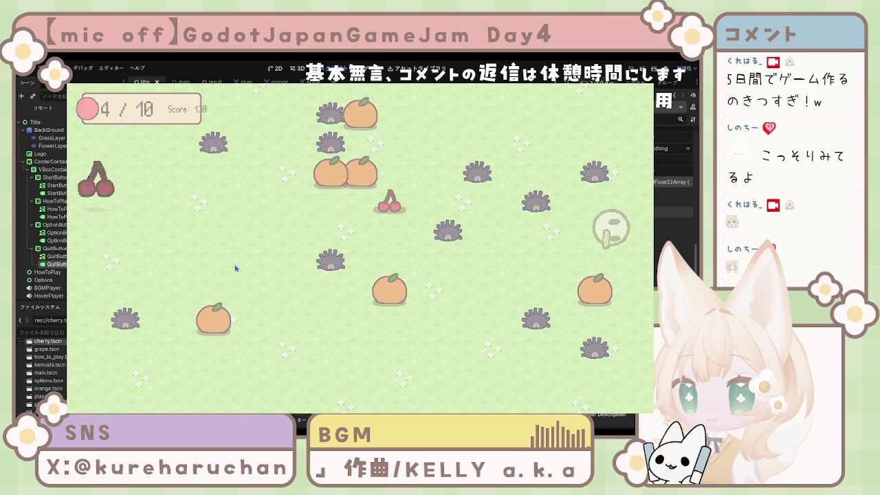
key(Right)
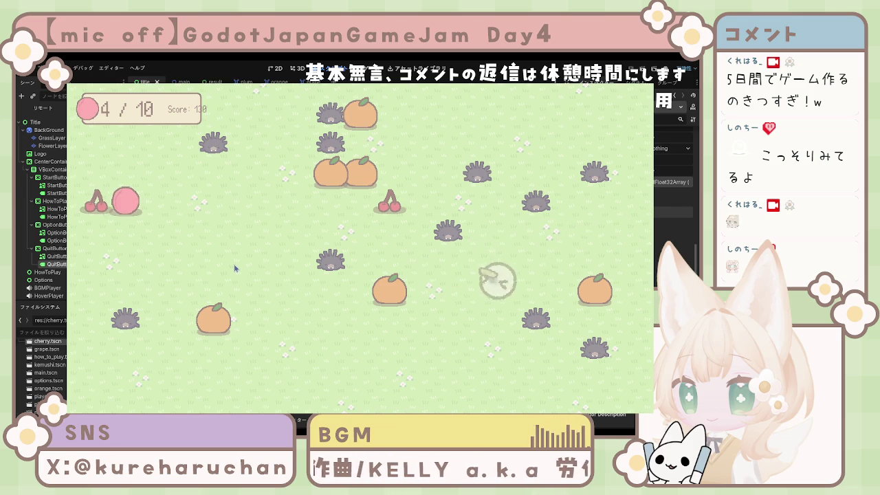
key(Right)
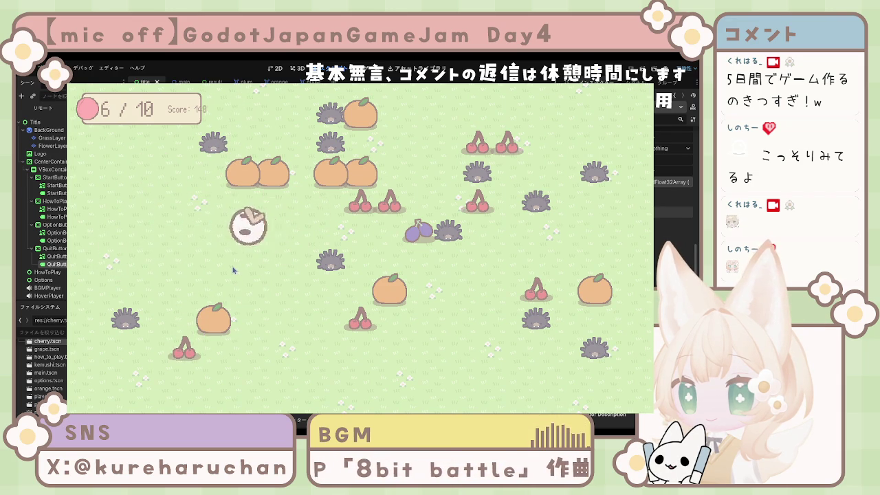
Steer the player left, down and right to eat more cherries.
key(Right)
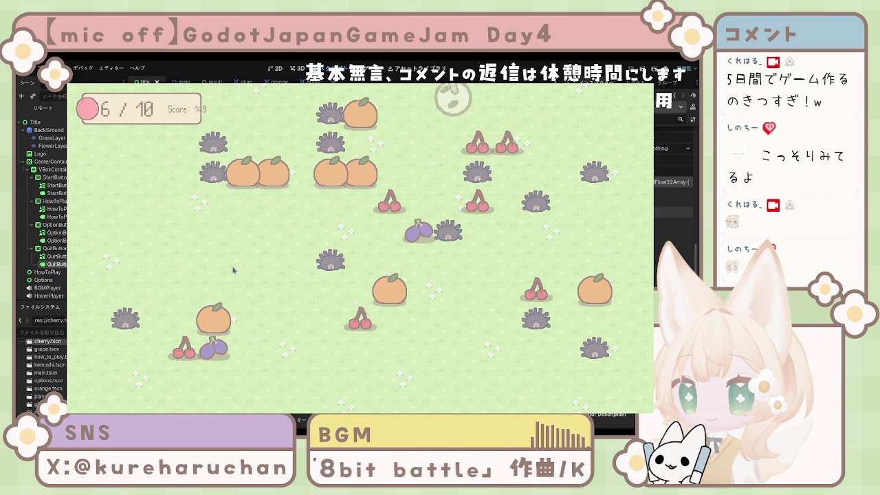
key(Up)
key(Left)
key(Down)
key(Right)
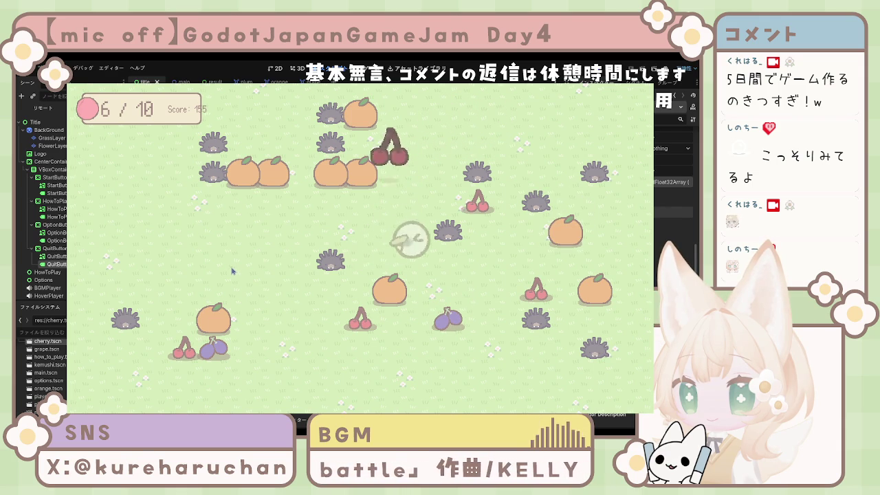
key(Up)
key(Left)
key(Left)
key(Down)
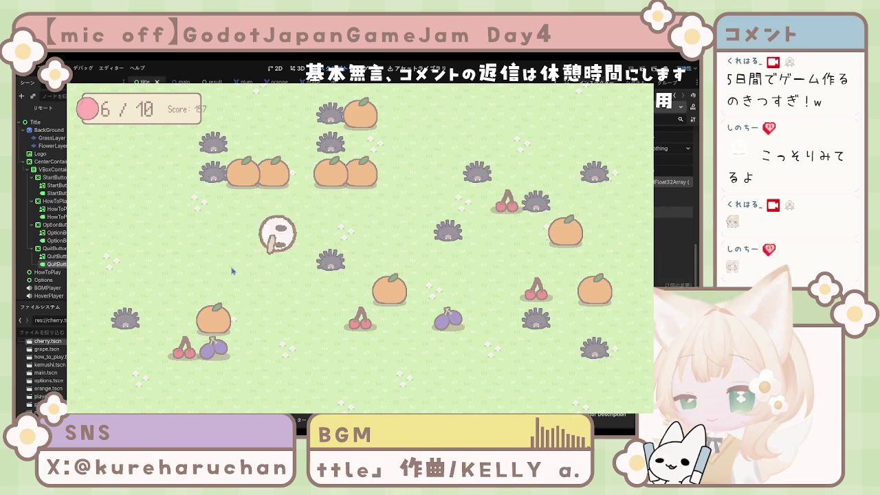
key(Right)
Finish collecting to reach a score of 158, then stop the running game.
key(Down)
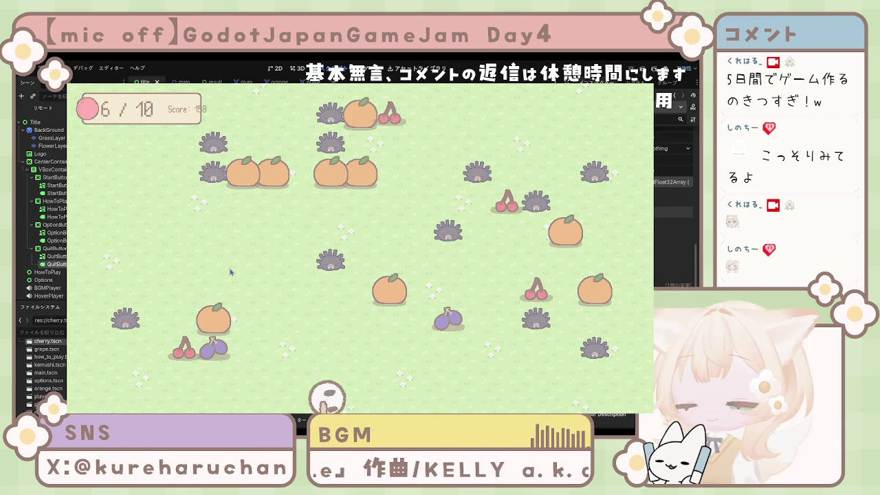
key(Right)
key(Up)
key(Down)
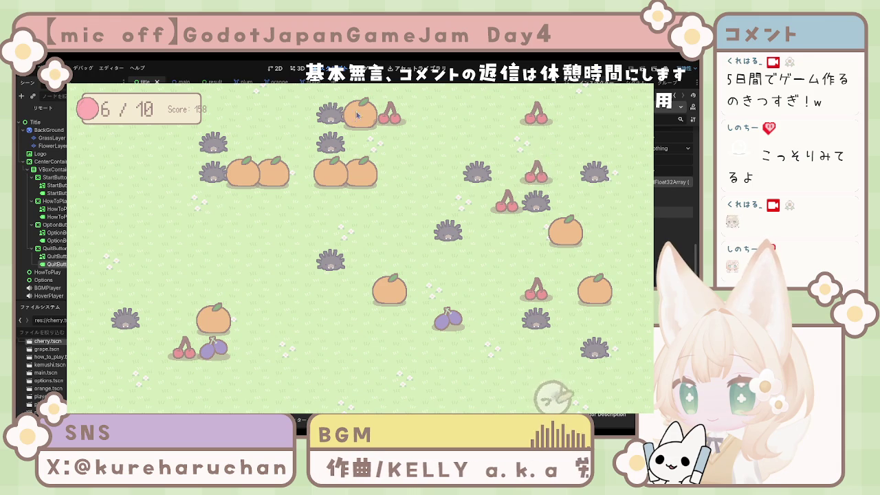
key(F8)
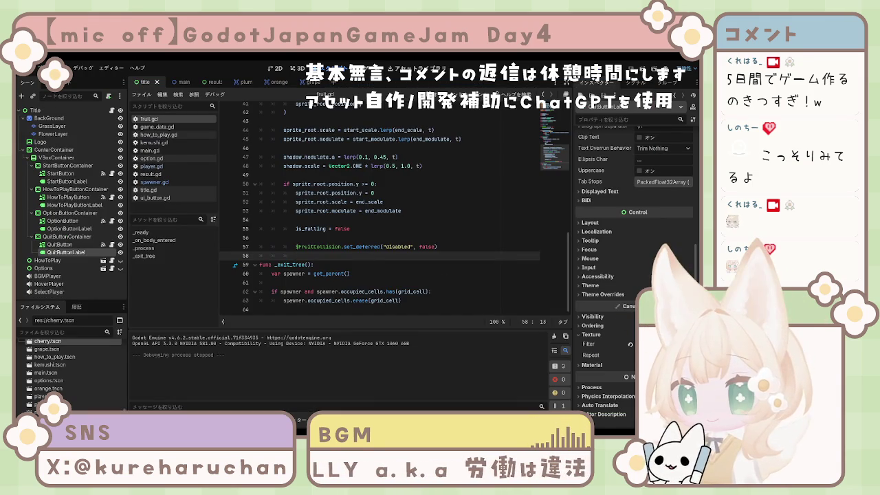
Open spawner.gd in the script editor.
scroll(392, 206, up, 6)
scroll(392, 206, down, 1)
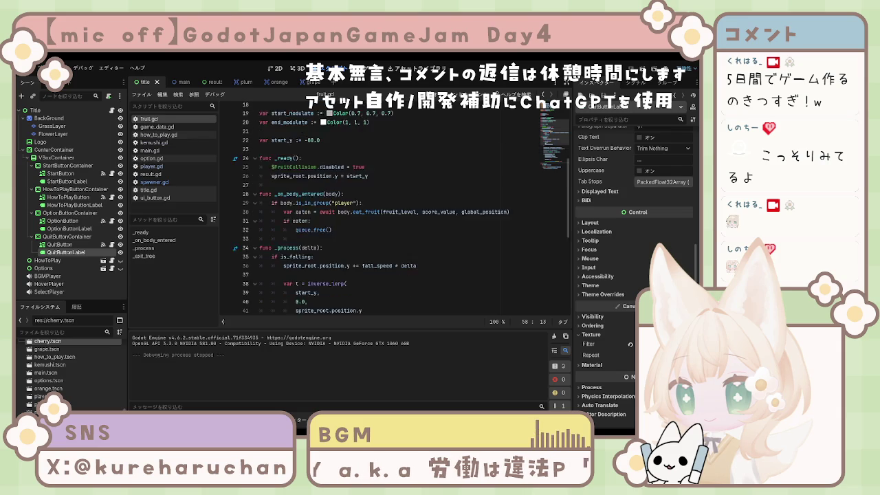
click(155, 181)
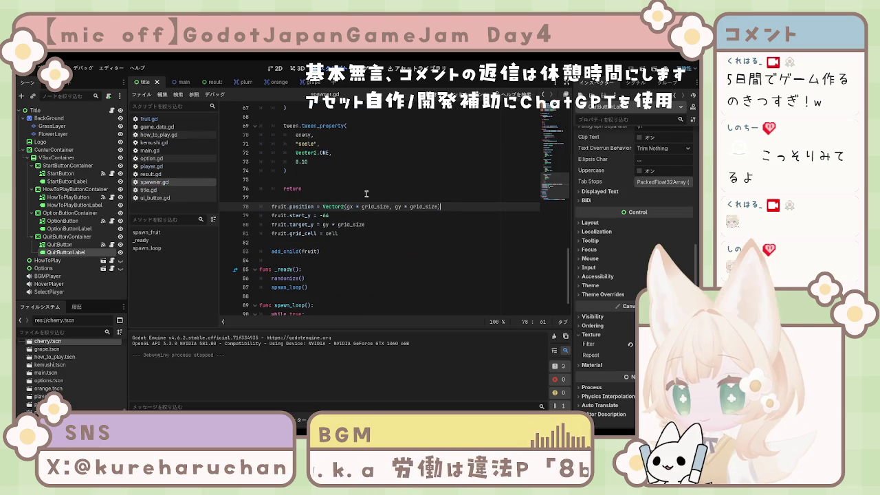
scroll(360, 236, up, 8)
scroll(359, 236, down, 9)
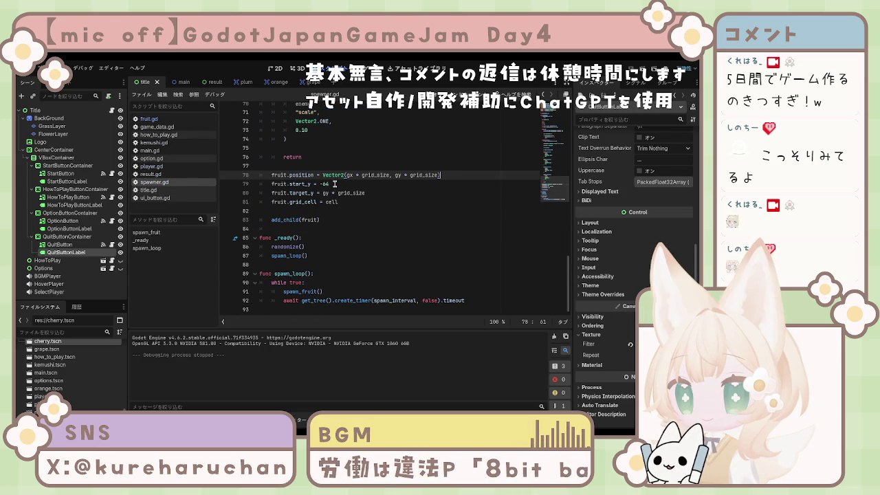
click(335, 183)
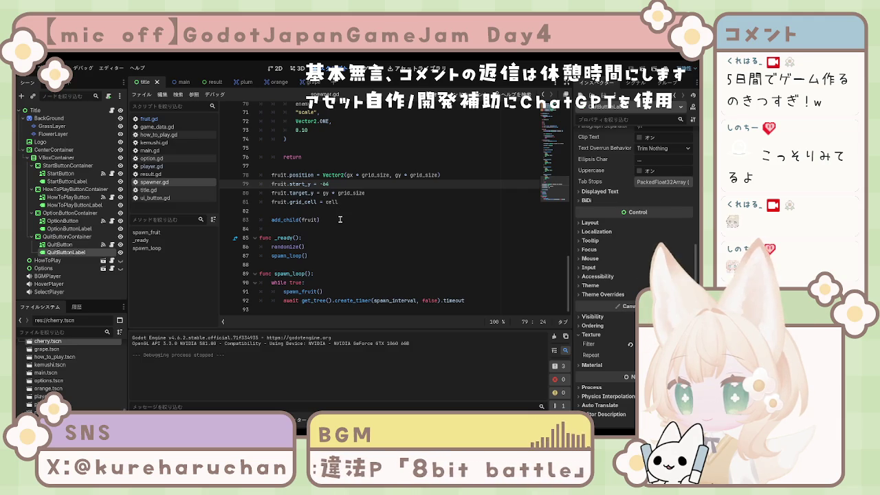
Change the grid_size value in spawner.gd from 64 to 72.
scroll(339, 226, up, 14)
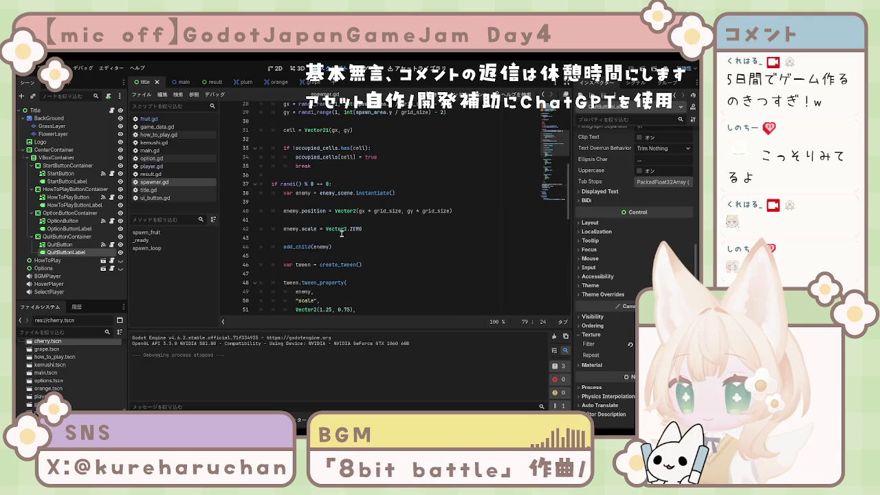
scroll(342, 236, up, 1)
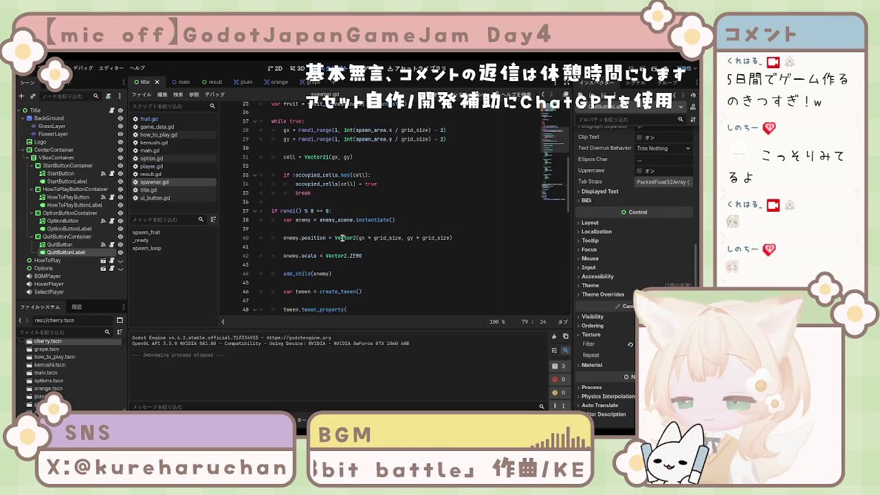
scroll(342, 238, up, 2)
scroll(342, 246, up, 6)
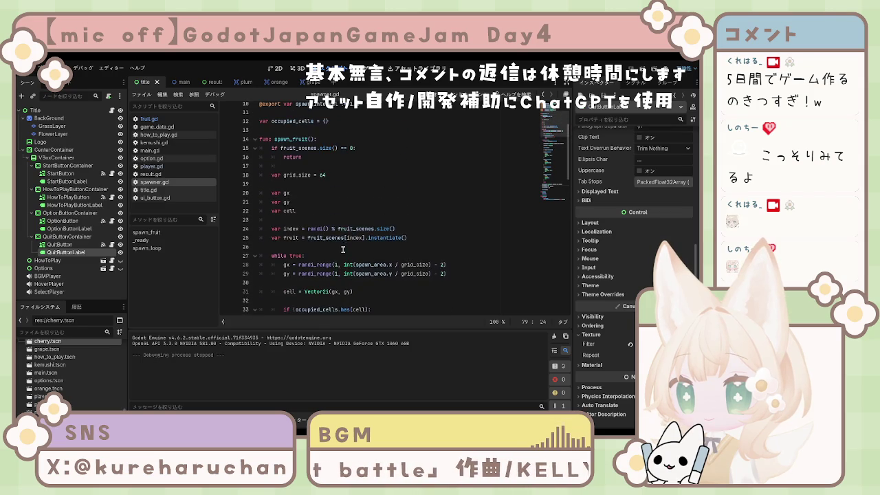
scroll(342, 246, down, 1)
click(340, 232)
key(BackSpace)
key(BackSpace)
text(72)
click(341, 246)
Save spawner.gd and run the game to test the wider spacing.
scroll(342, 245, up, 1)
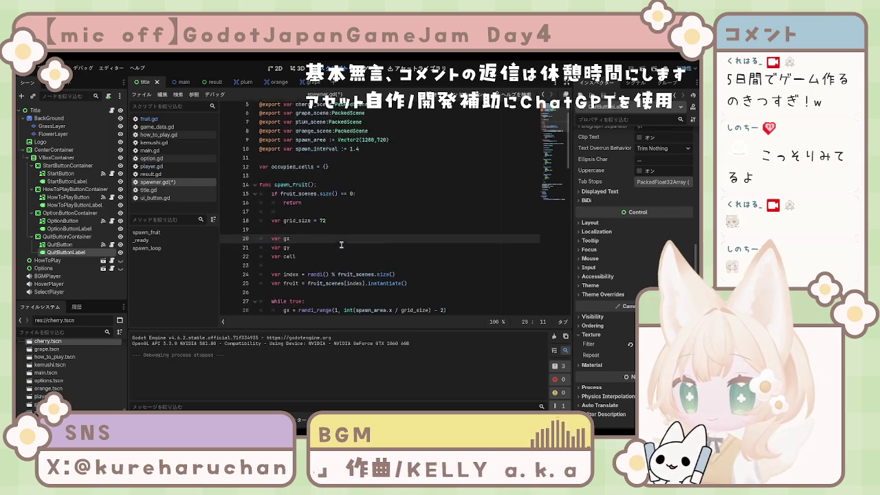
scroll(341, 245, down, 3)
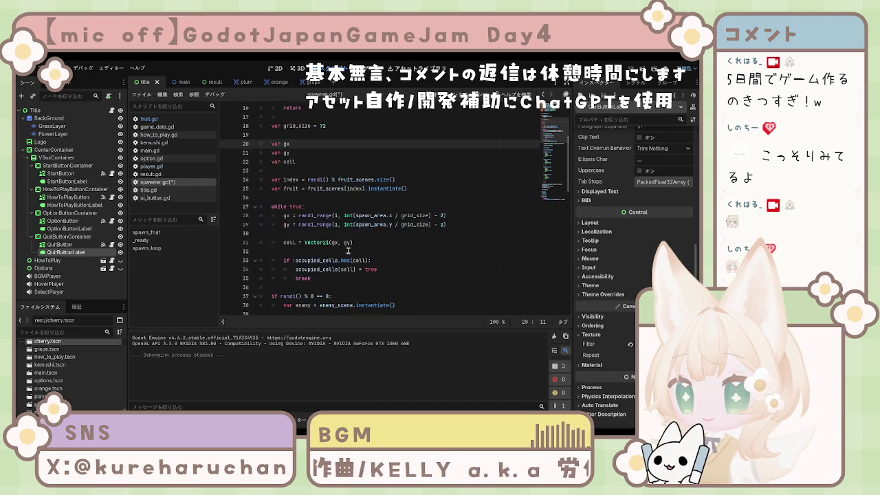
scroll(349, 252, down, 15)
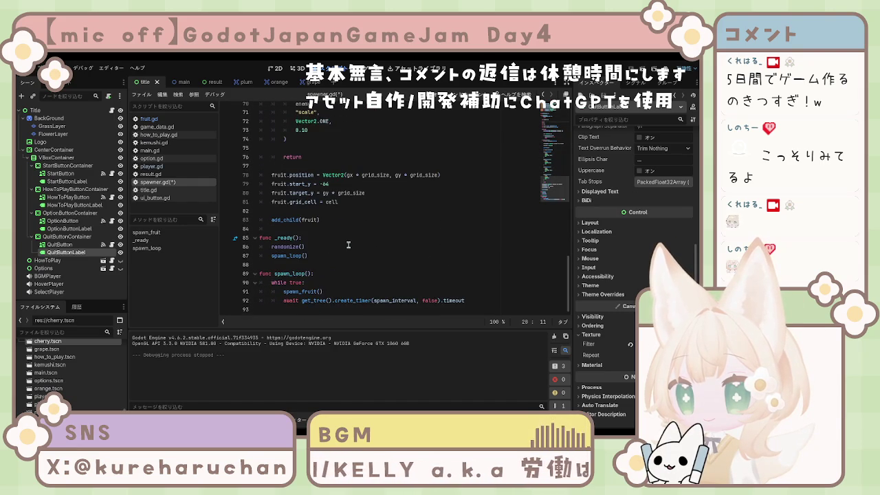
click(331, 254)
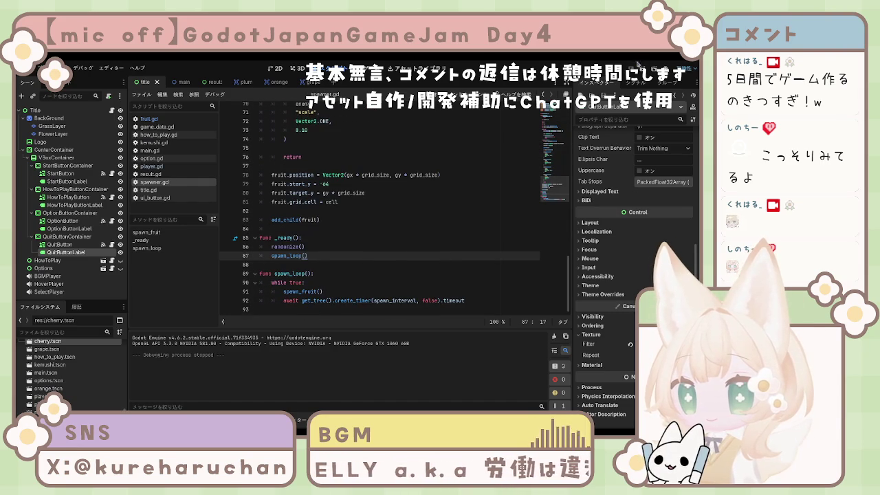
key(F5)
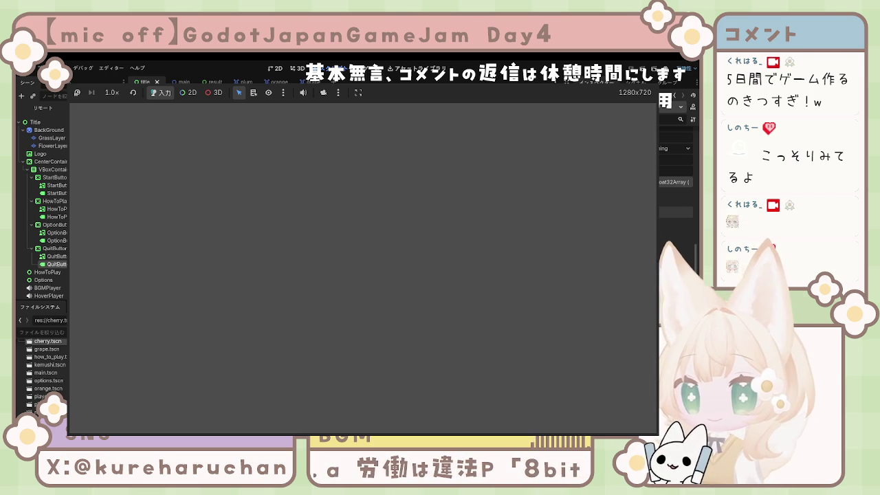
Stop the test run and switch via the main scene tab to the Plum scene.
key(F8)
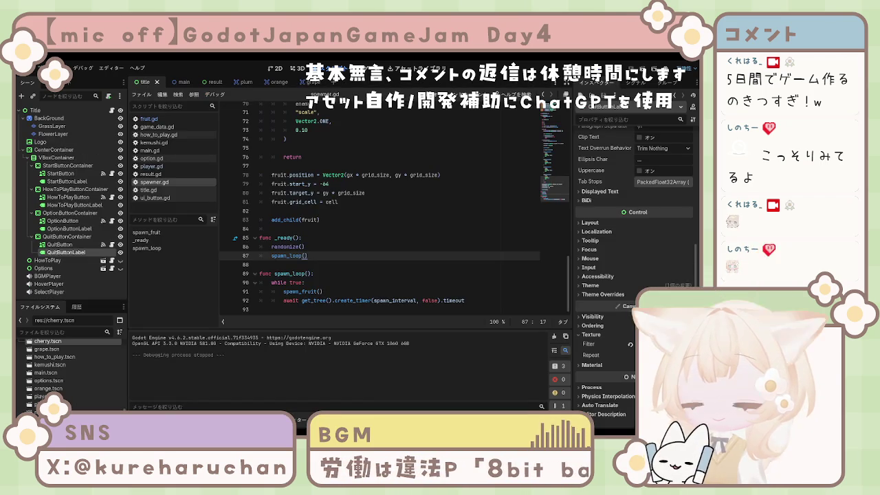
scroll(398, 207, up, 20)
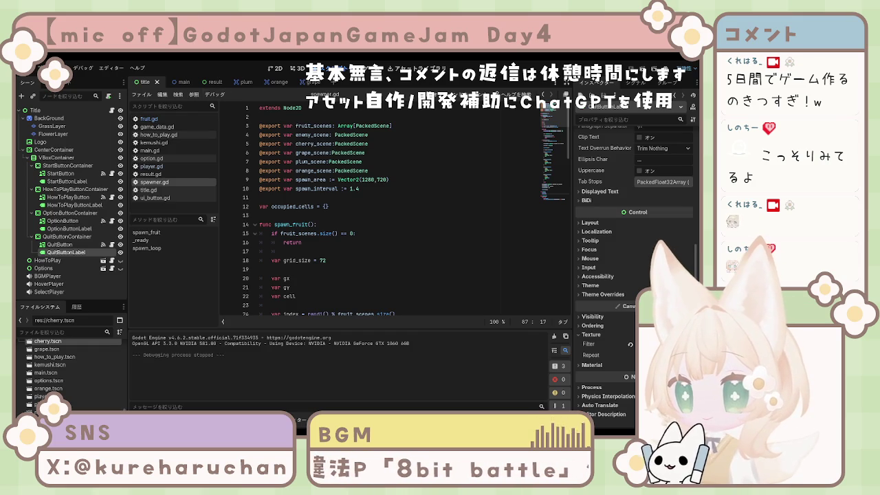
click(178, 82)
click(251, 86)
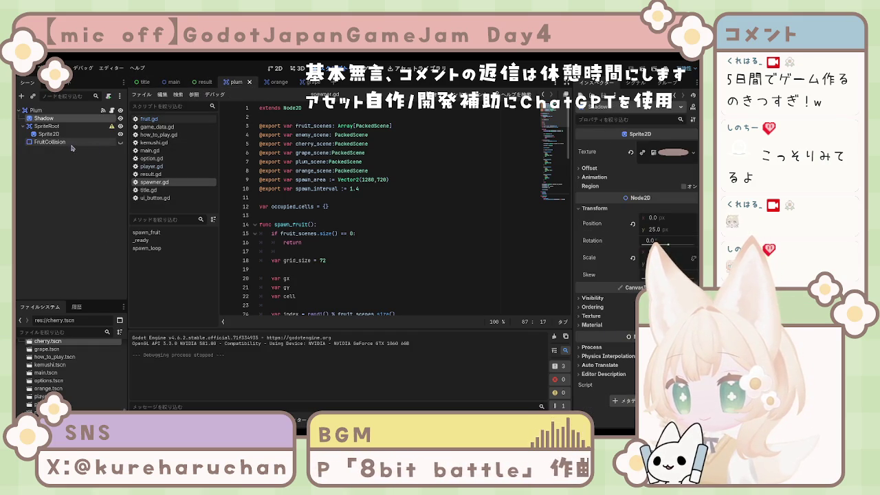
click(148, 119)
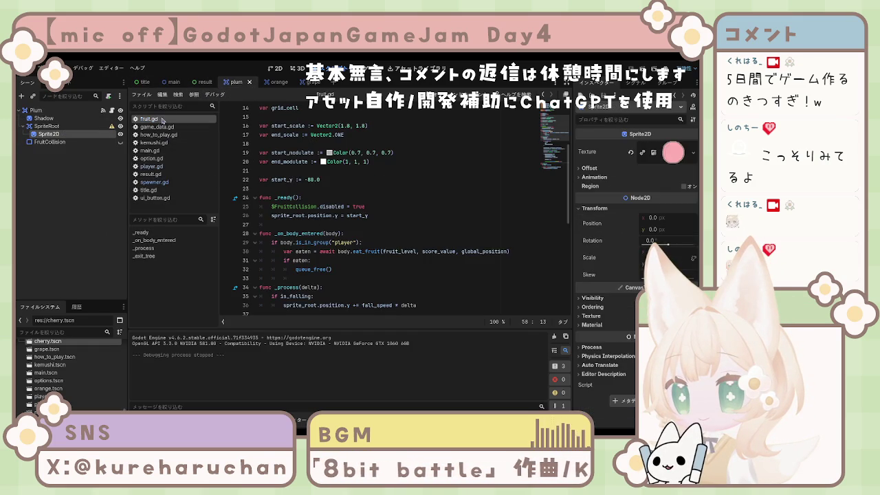
scroll(341, 198, up, 5)
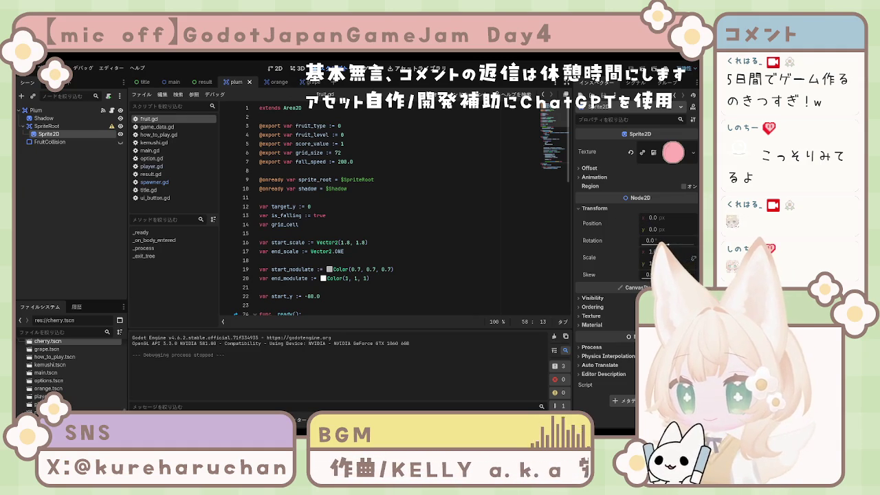
click(376, 165)
key(Return)
text(@export var shadow_scale := Vector2.ONE)
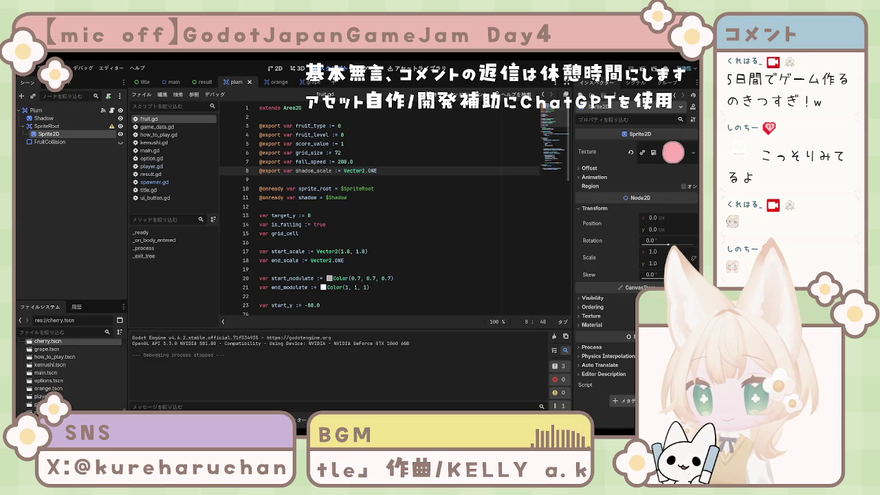
click(349, 234)
scroll(350, 237, down, 7)
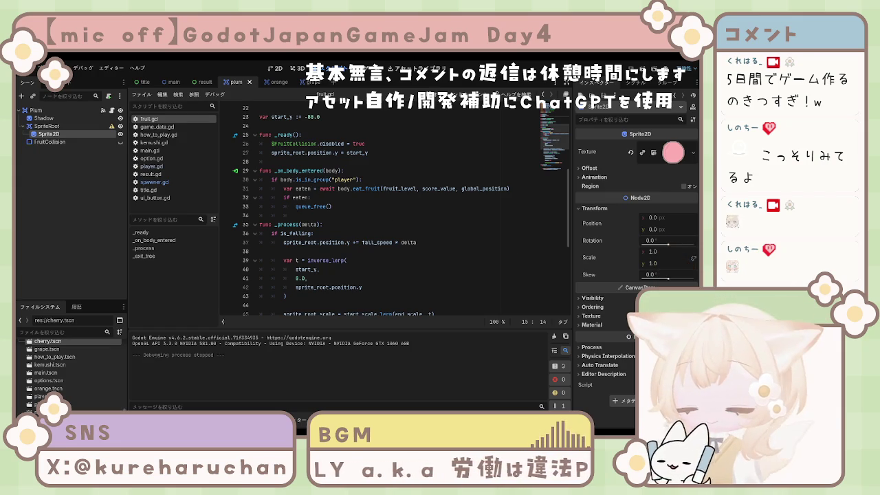
Add 'shadow.scale = shadow_scale * lerp(0.5, 1.0, t)' after line 27 in _ready.
click(397, 147)
key(Return)
text(shadow.scale = shadow_scale)
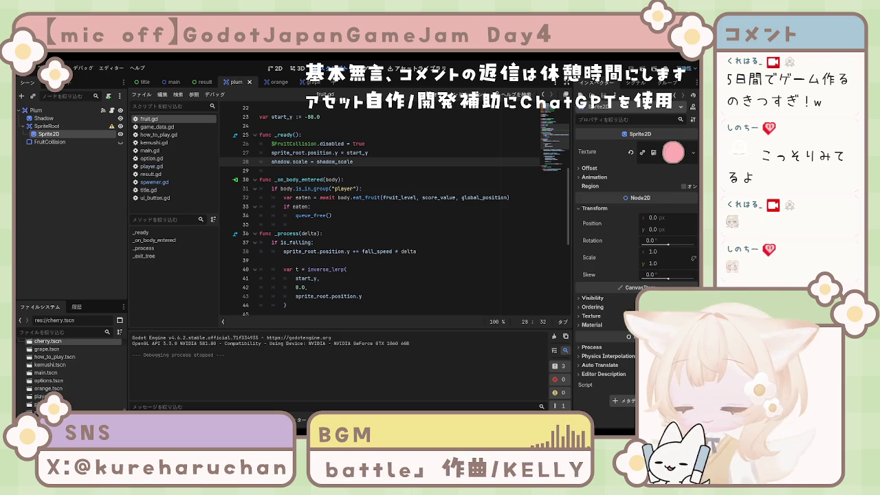
text( * lerp(0.5, 1.0, t))
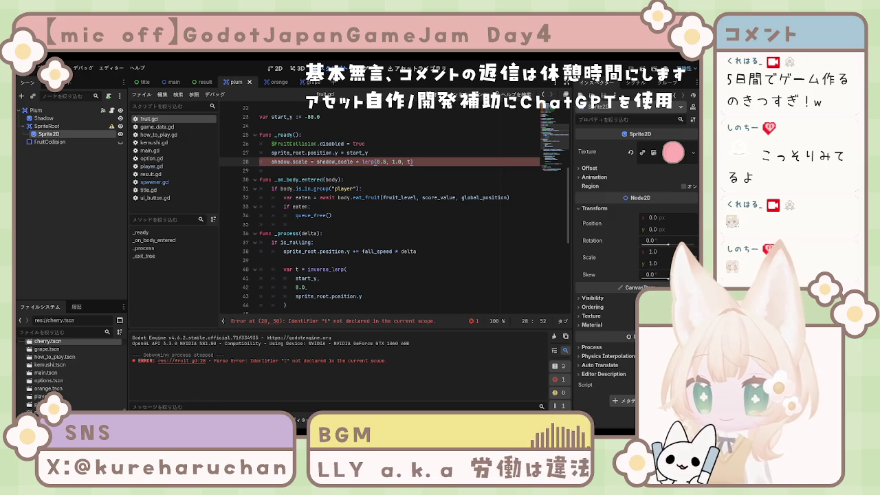
Undo the lerp multiplier and delete the shadow.scale line from _ready.
click(395, 171)
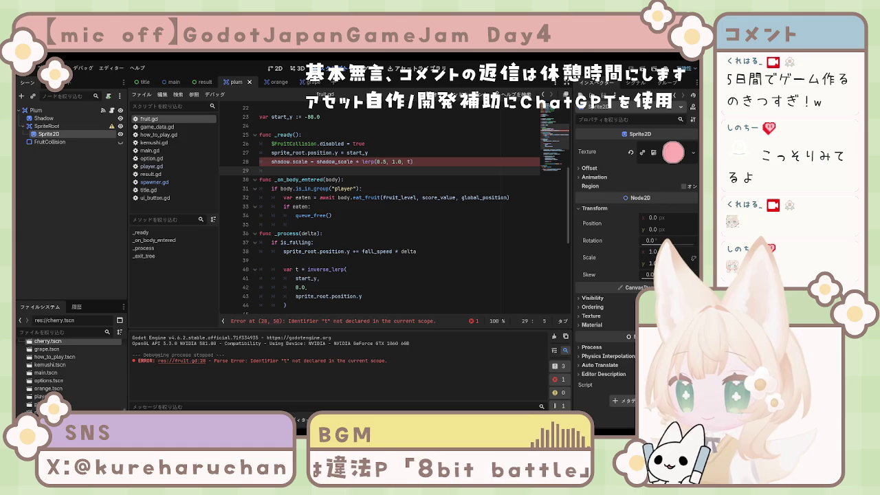
click(272, 162)
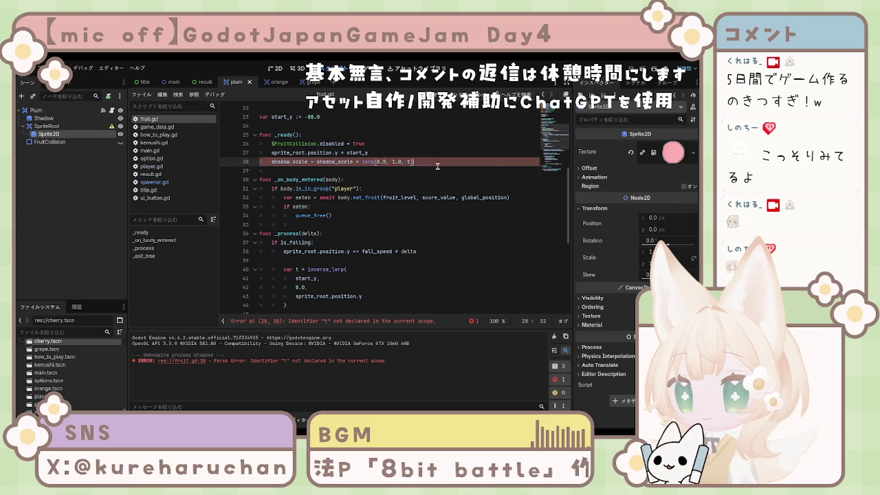
key(ctrl+z)
key(BackSpace)
key(BackSpace)
key(BackSpace)
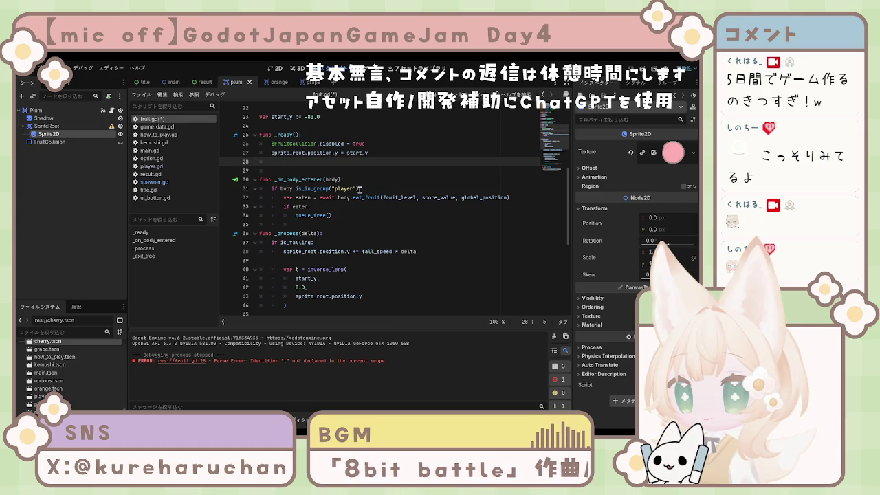
Replace Vector2.ONE with shadow_scale on line 49, save fruit.gd and run the game.
scroll(356, 193, down, 2)
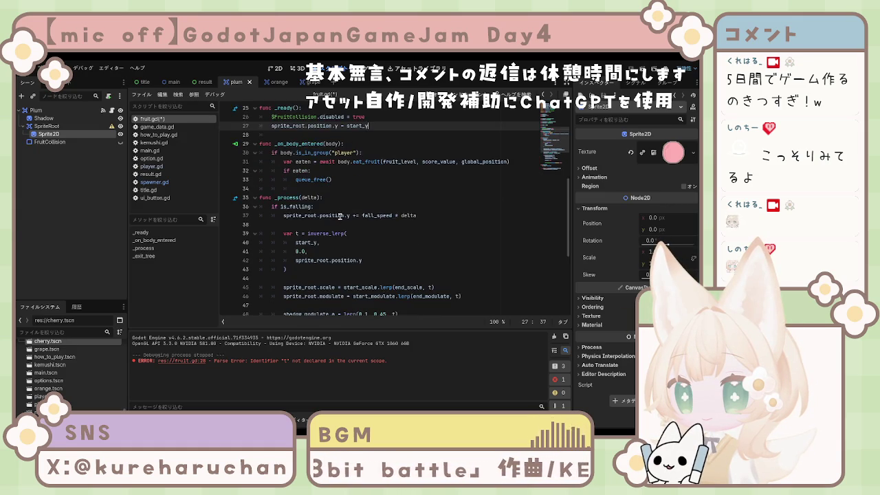
scroll(316, 191, down, 4)
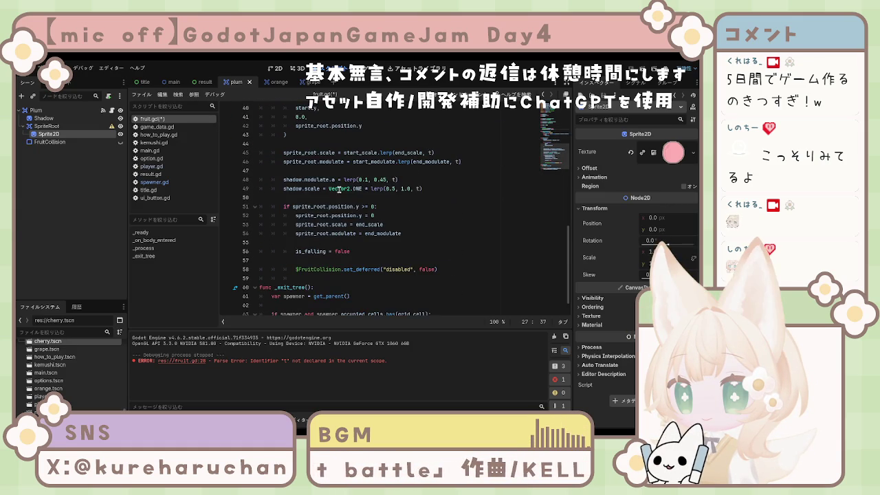
scroll(368, 256, up, 4)
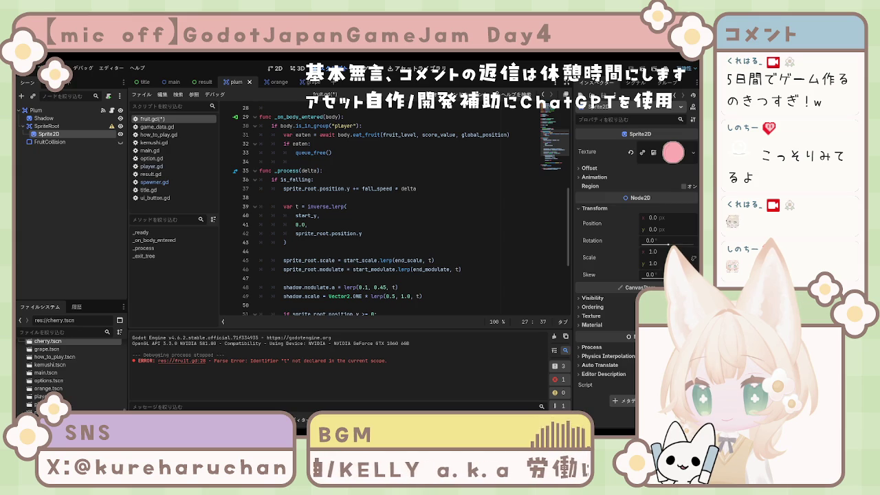
scroll(373, 258, down, 2)
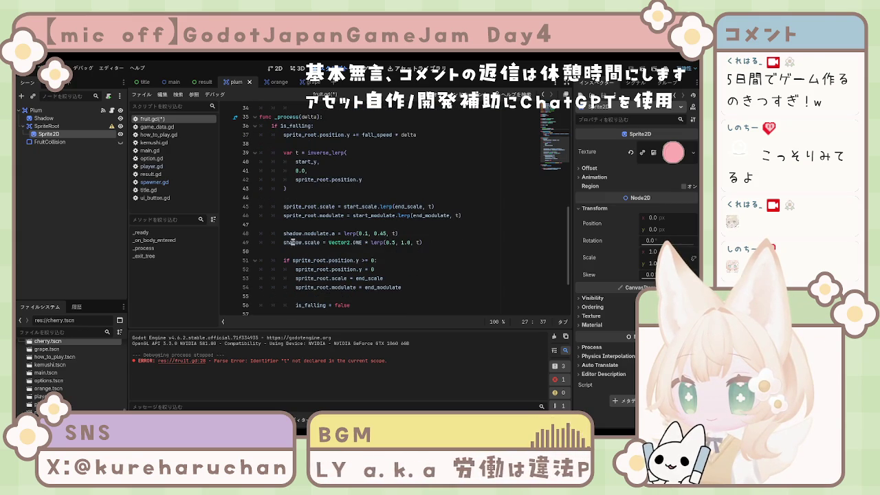
triple_click(286, 242)
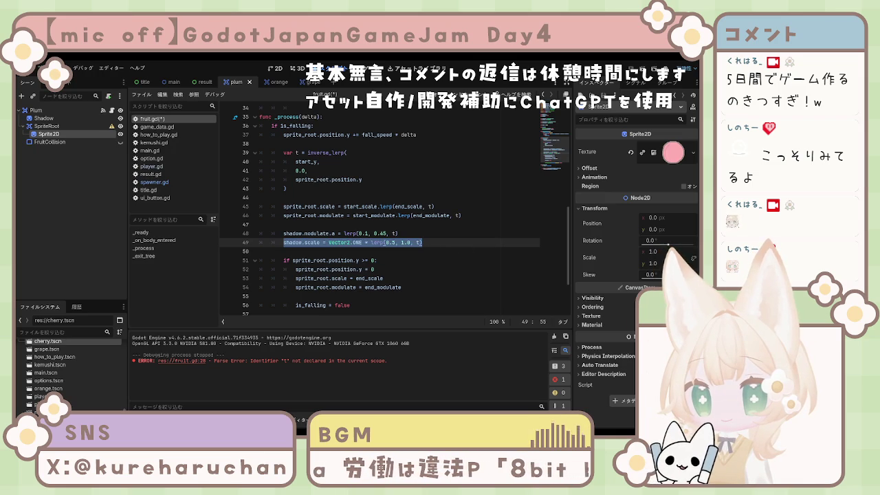
click(365, 242)
mouse_move(432, 242)
mouse_down()
mouse_move(274, 242)
mouse_move(283, 242)
mouse_up()
text(shadow.scale = shadow_scale * lerp(0.5, 1.0, t))
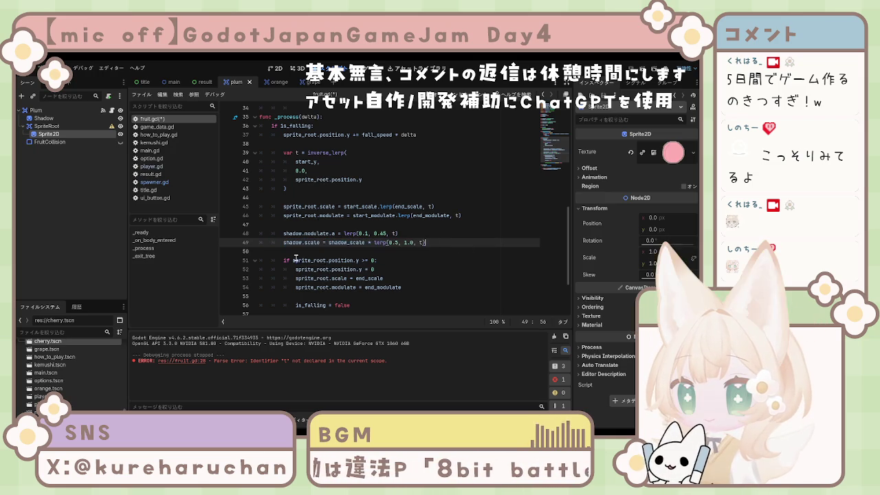
key(ctrl+s)
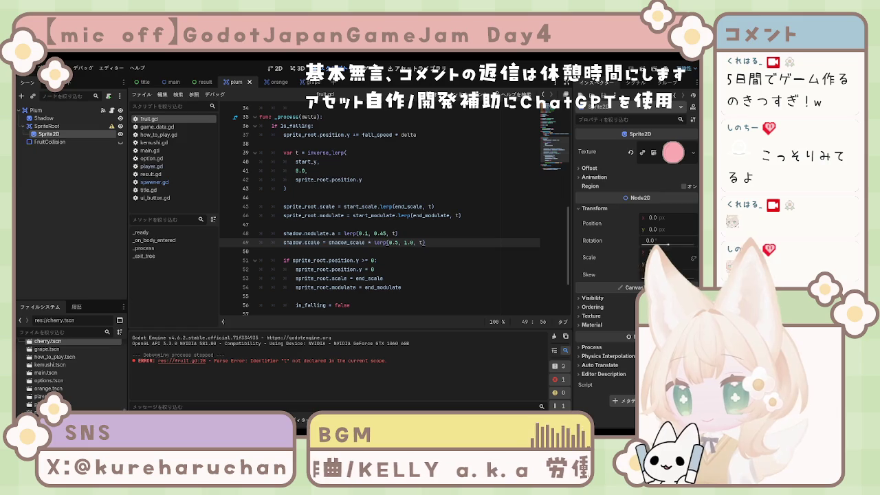
key(F6)
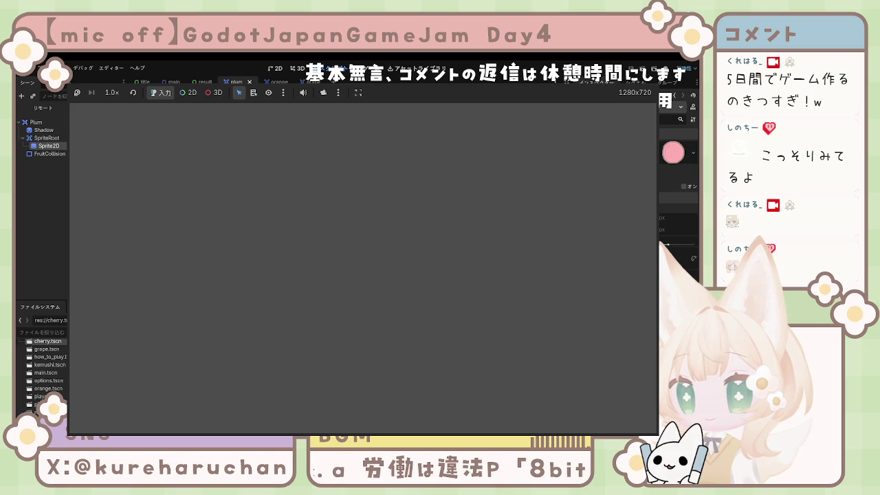
Stop the test run and bring the orange and grape fruit scenes up on the 2D canvas.
key(F8)
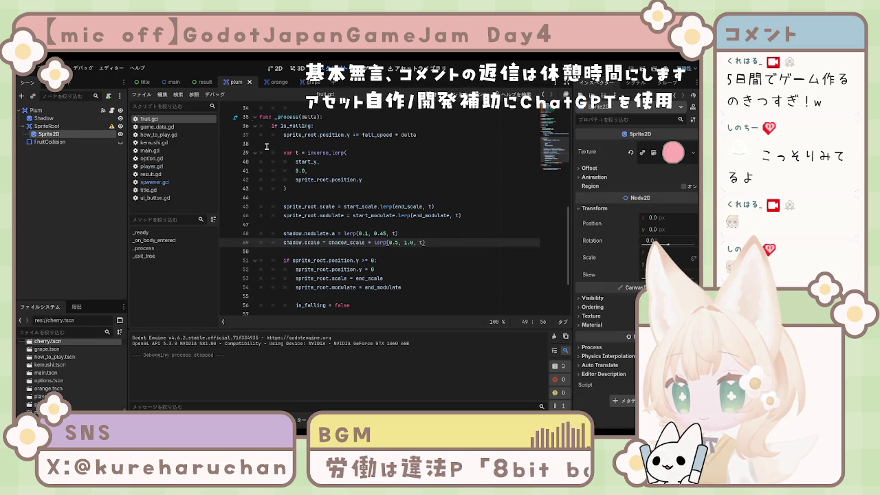
click(315, 180)
click(269, 82)
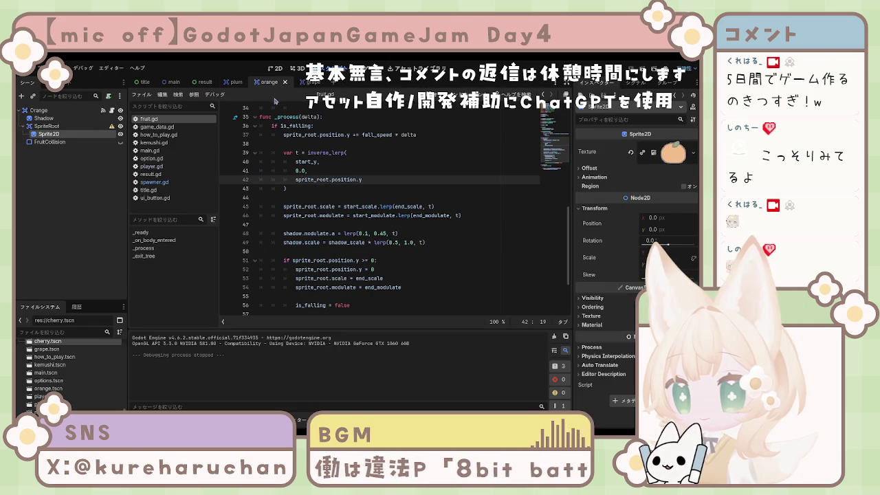
click(306, 83)
scroll(377, 154, up, 2)
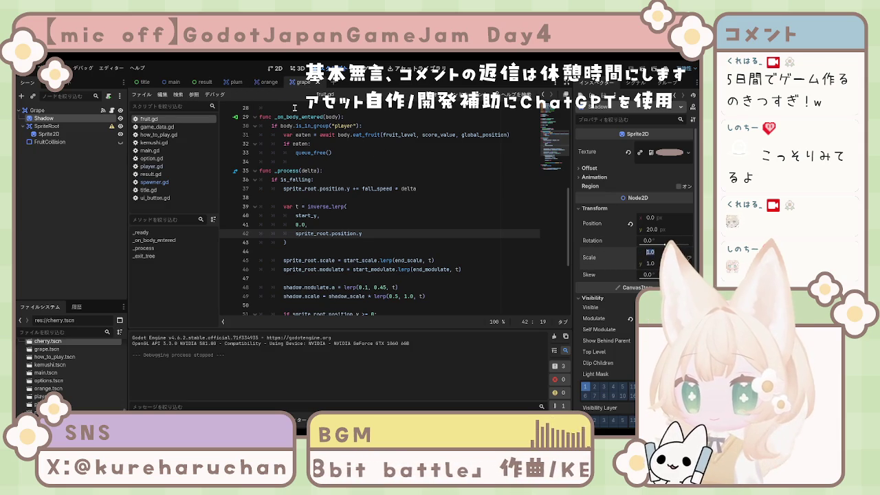
click(275, 69)
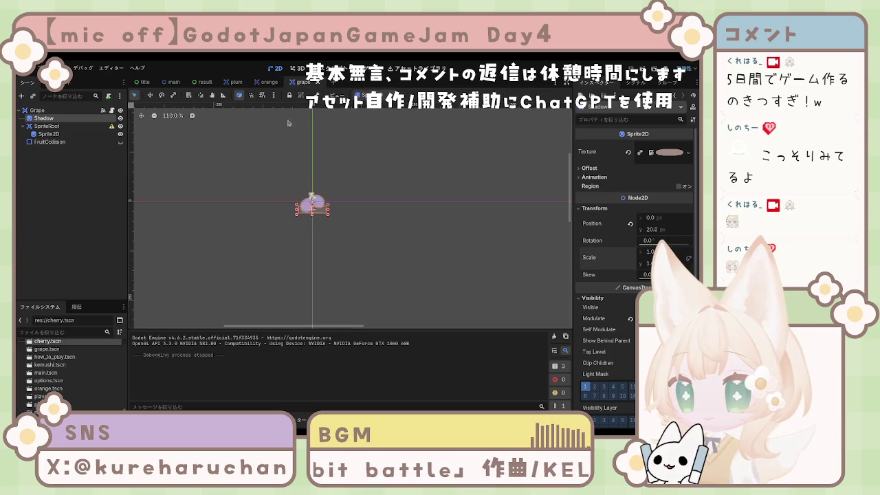
click(270, 83)
Widen the orange's Shadow node to an x scale of 1.1.
click(43, 119)
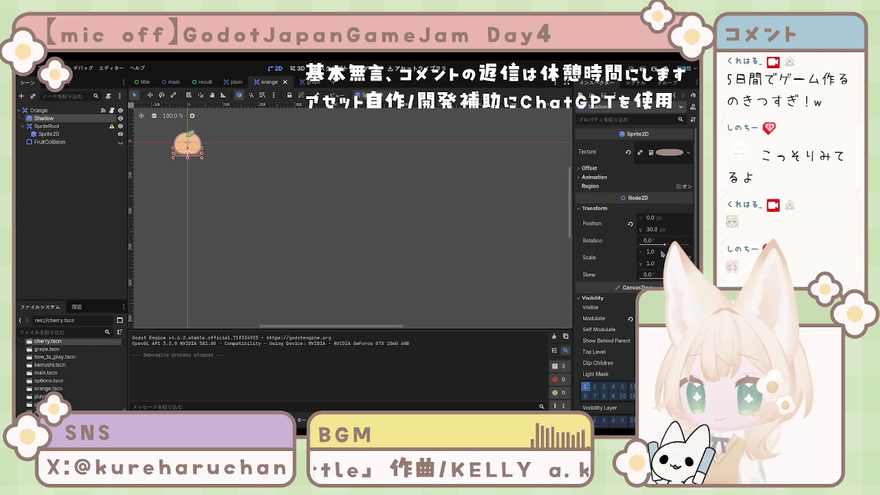
drag(663, 256, 691, 256)
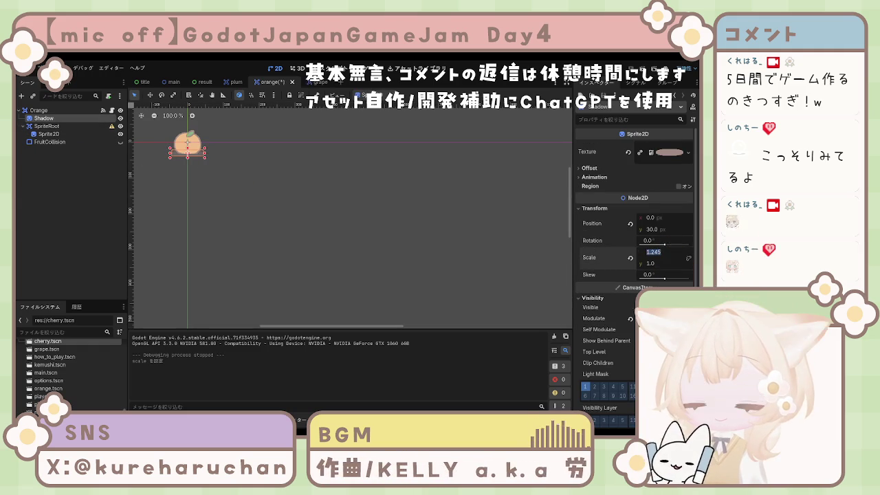
text(1.1)
key(Return)
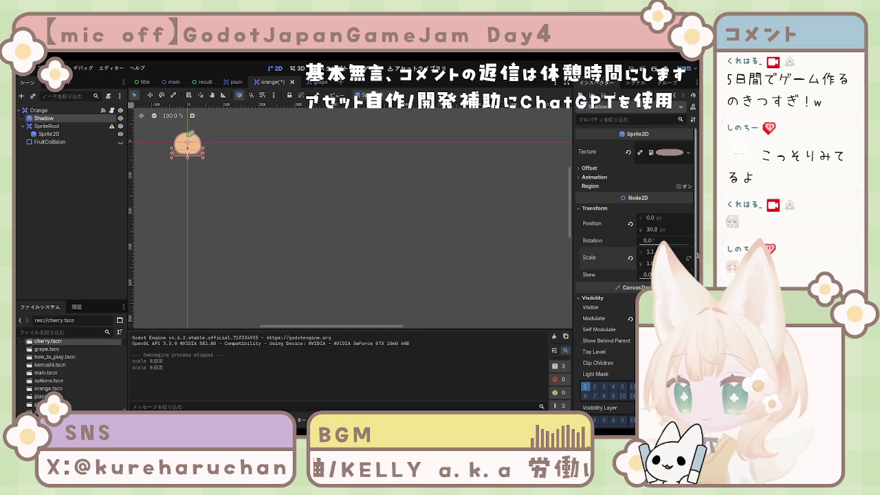
click(375, 253)
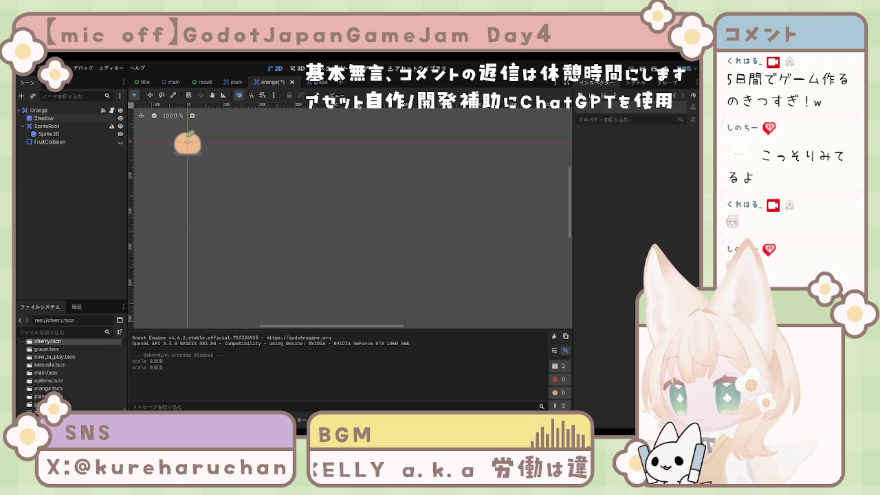
Return to the plum scene and inspect its Shadow node.
click(232, 85)
click(273, 81)
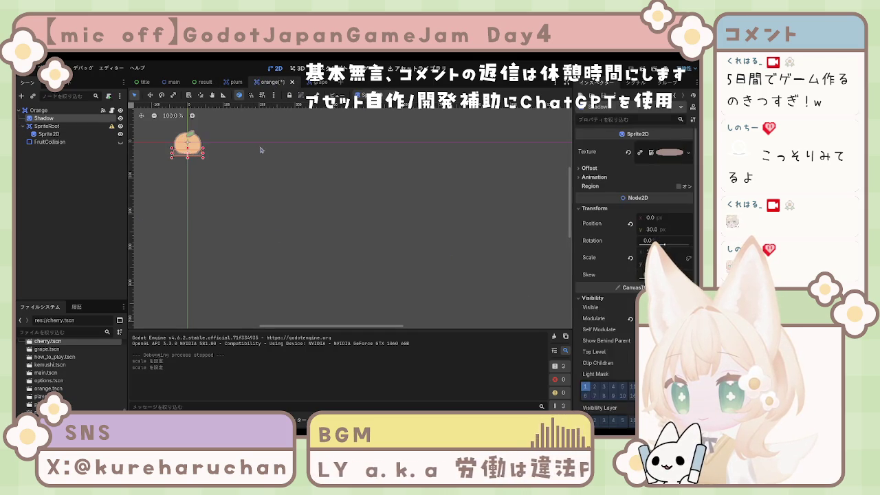
click(230, 83)
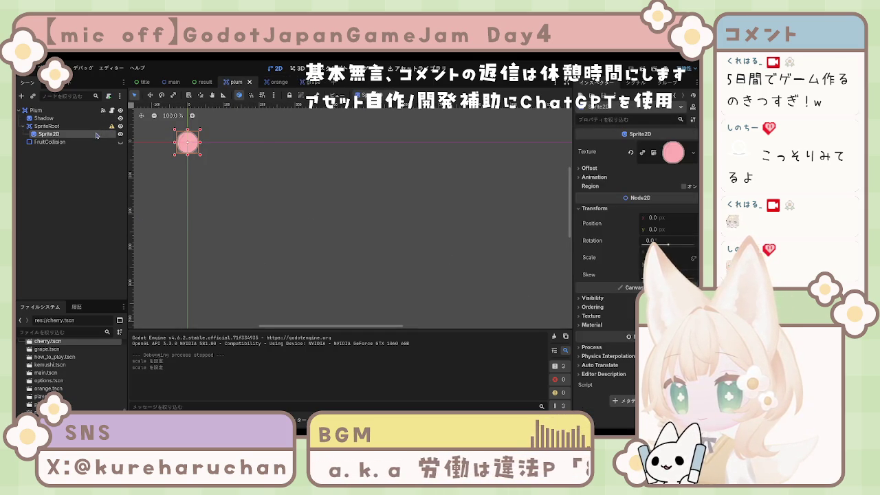
click(56, 118)
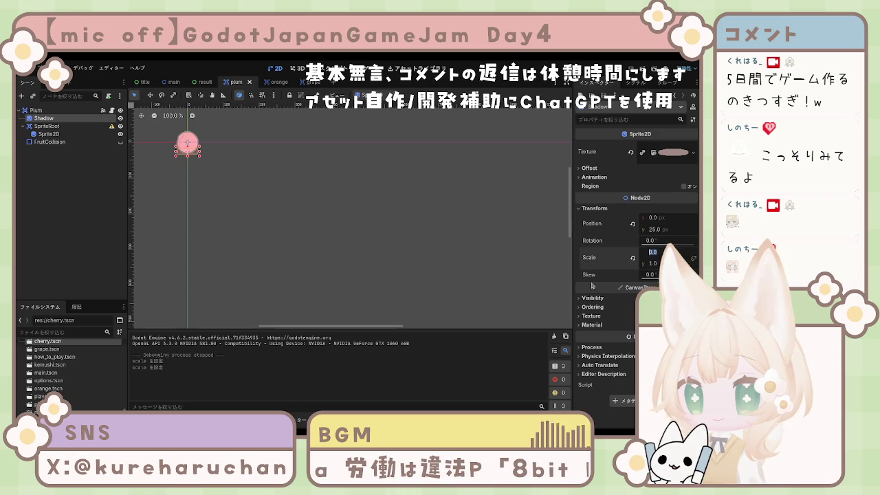
click(335, 257)
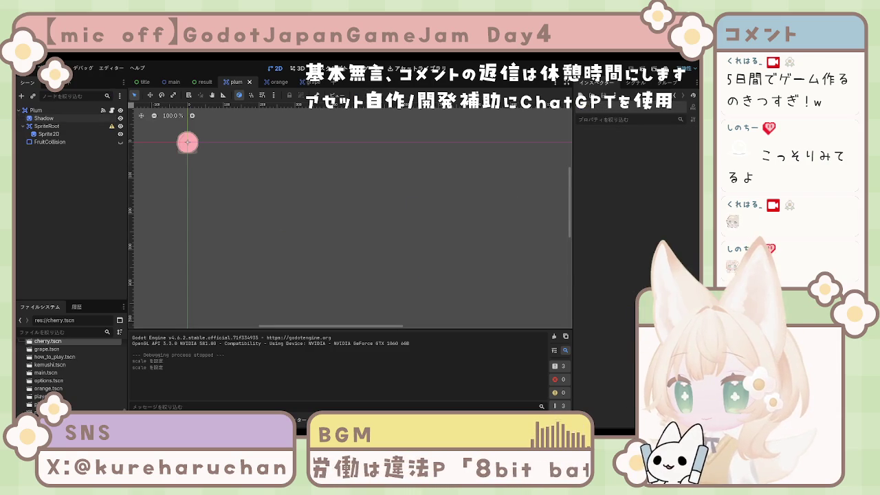
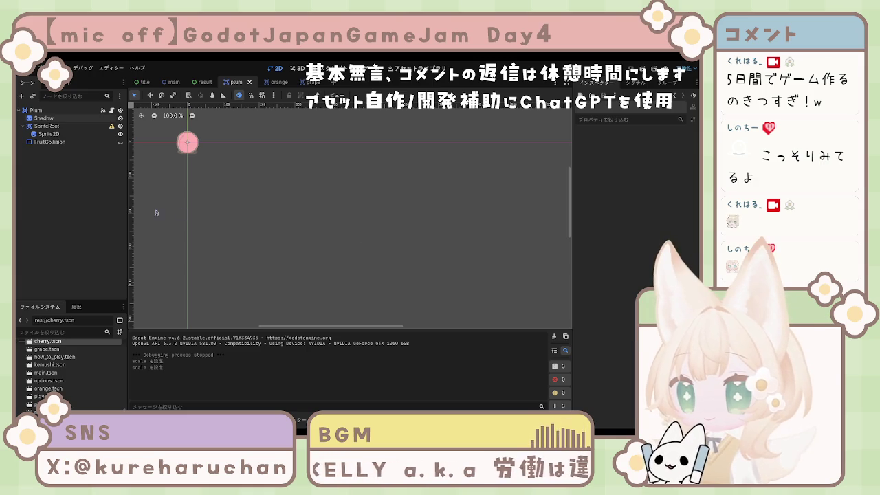
Select the plum scene's Shadow node to inspect its properties, then deselect it.
click(43, 118)
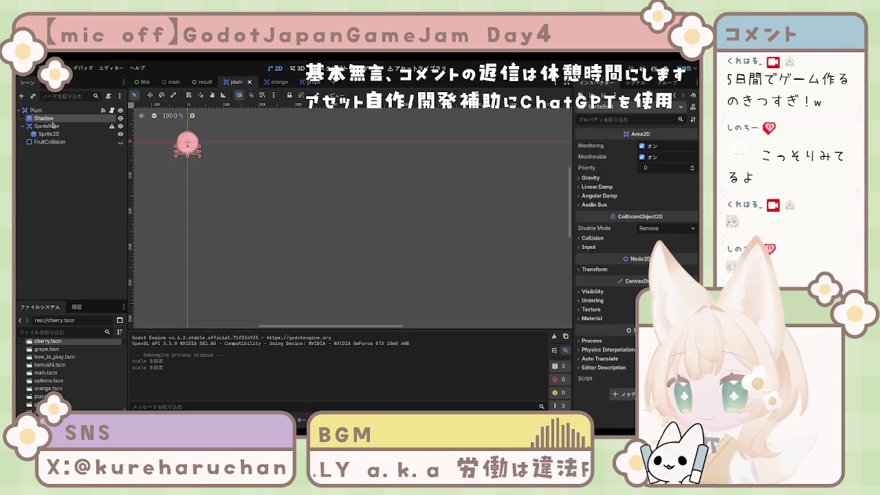
click(594, 208)
click(385, 227)
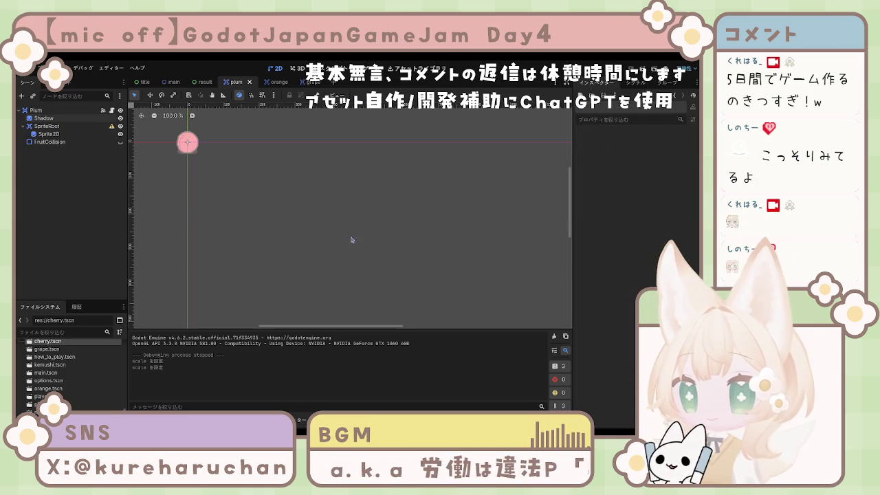
click(60, 121)
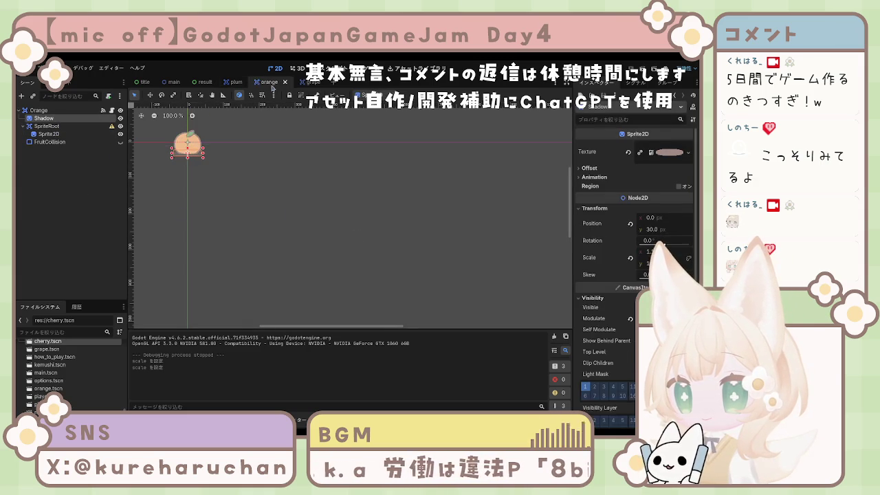
Flip through the result, main and plum scene tabs, then go to the Script workspace.
click(204, 82)
click(173, 82)
click(238, 82)
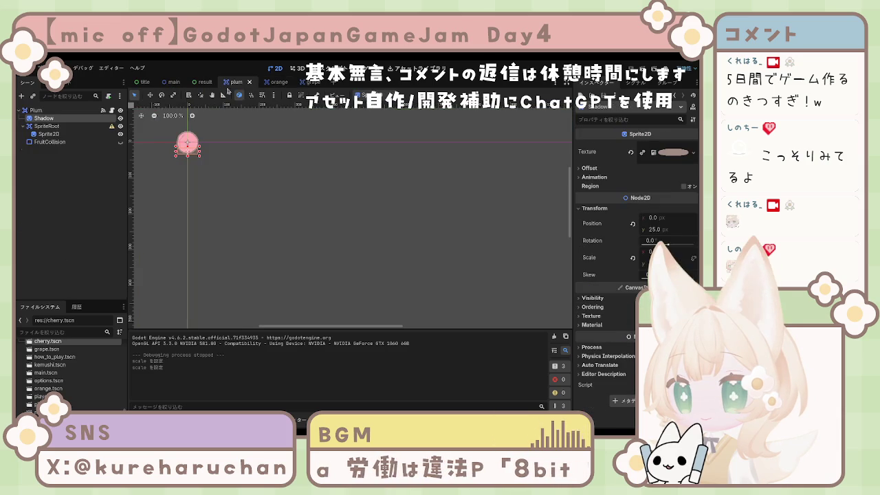
key(ctrl+F3)
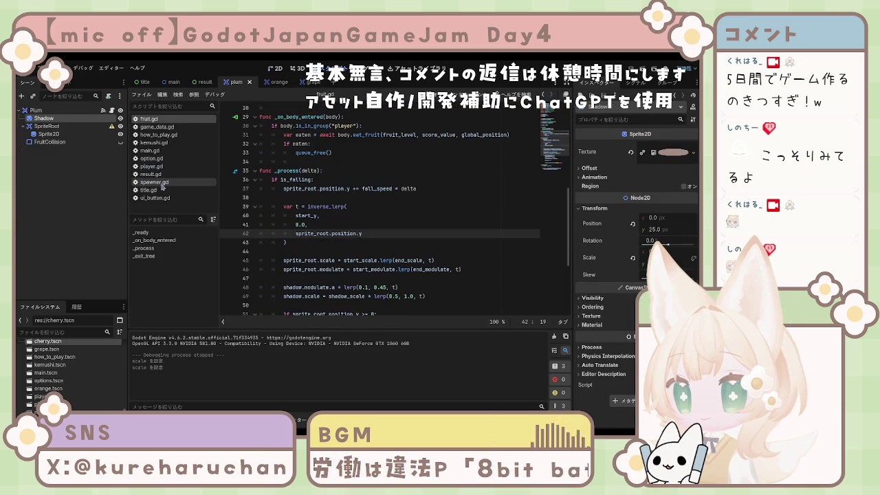
Open fruit.gd and find the shadow_scale lerp on line 49.
click(155, 182)
click(149, 119)
click(365, 188)
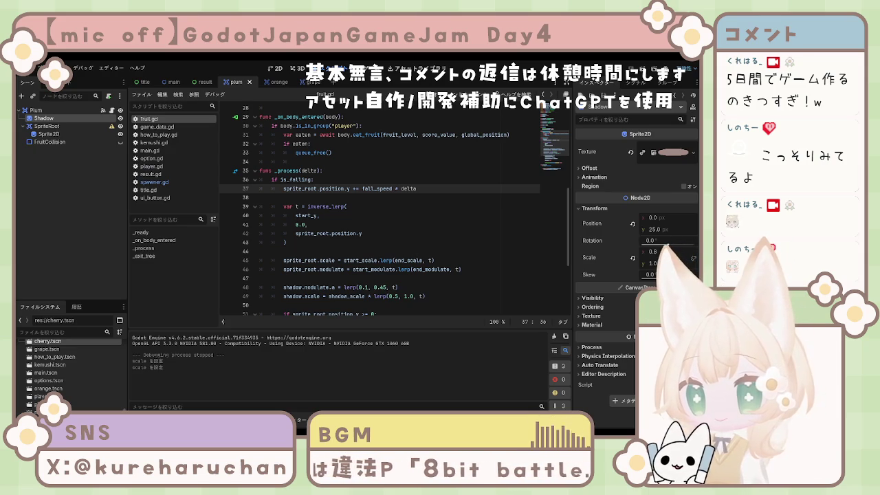
click(371, 278)
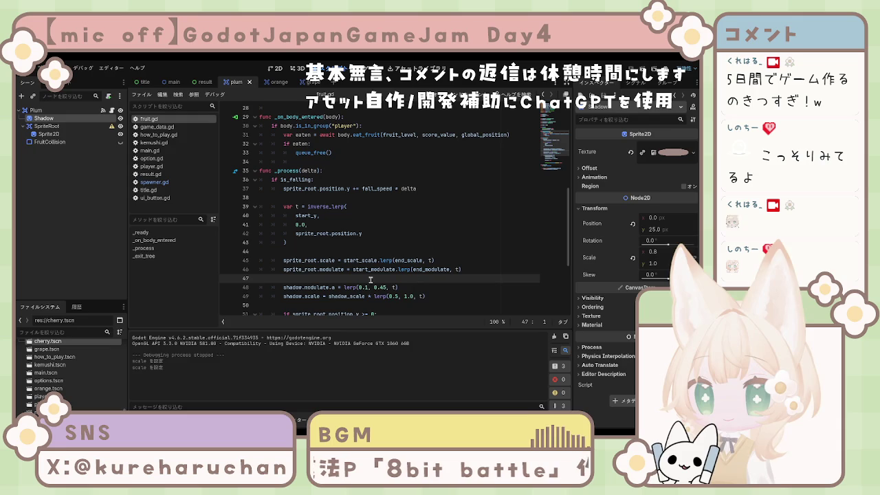
scroll(379, 279, down, 1)
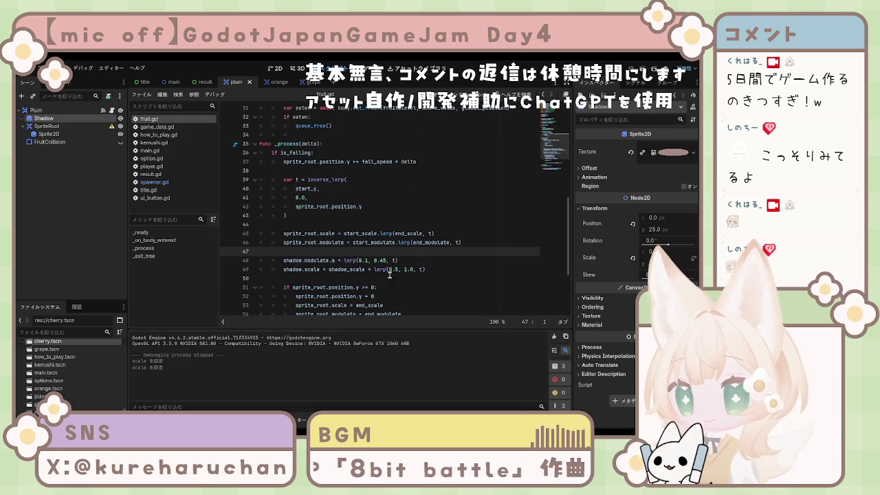
click(337, 278)
click(364, 270)
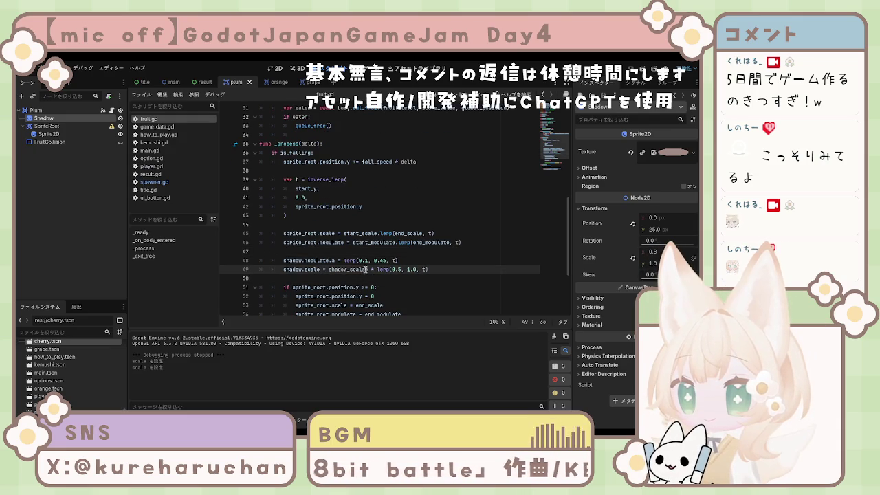
Change line 49 to lerp(0.4, 1.0, t) so the shadow starts at 0.4, then return to the main scene.
key(ctrl+a)
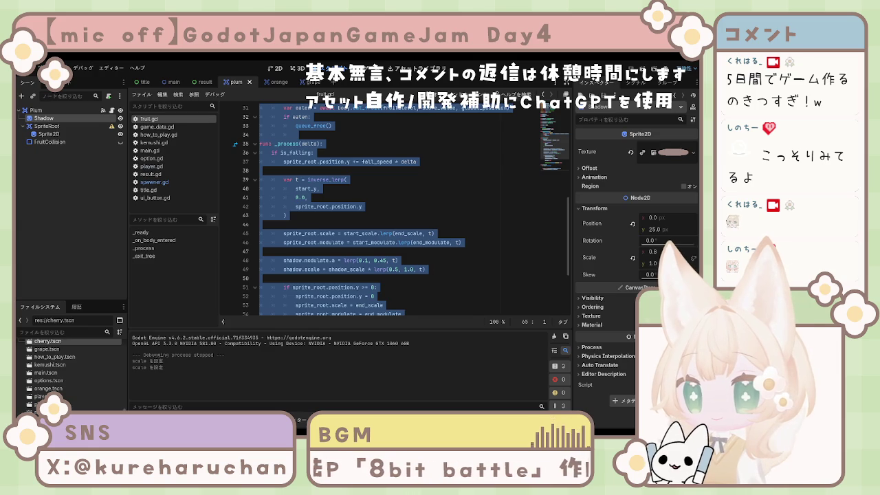
click(344, 287)
click(284, 260)
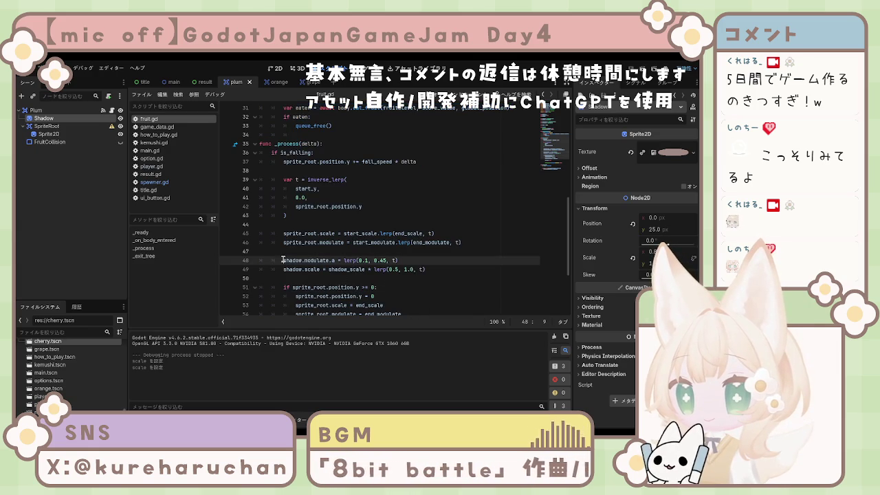
drag(283, 268, 427, 269)
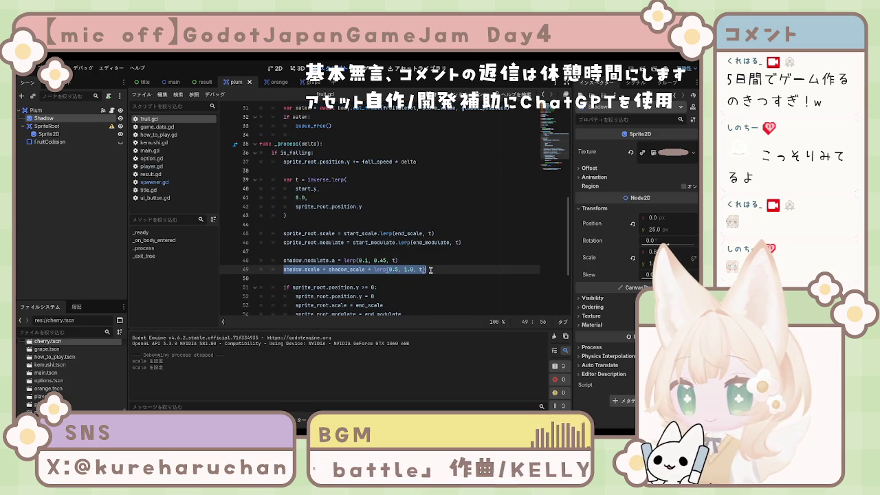
text(shadow.scale = shadow_scale * lerp(0.4, 1.0, t))
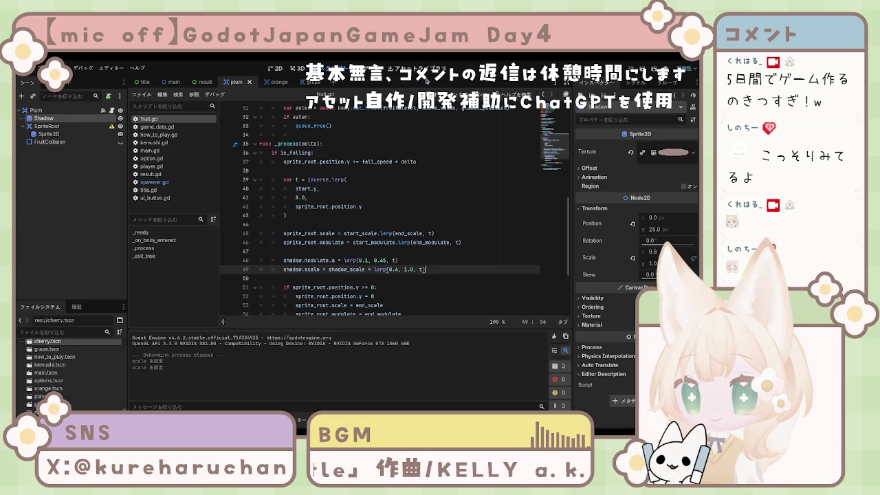
click(165, 83)
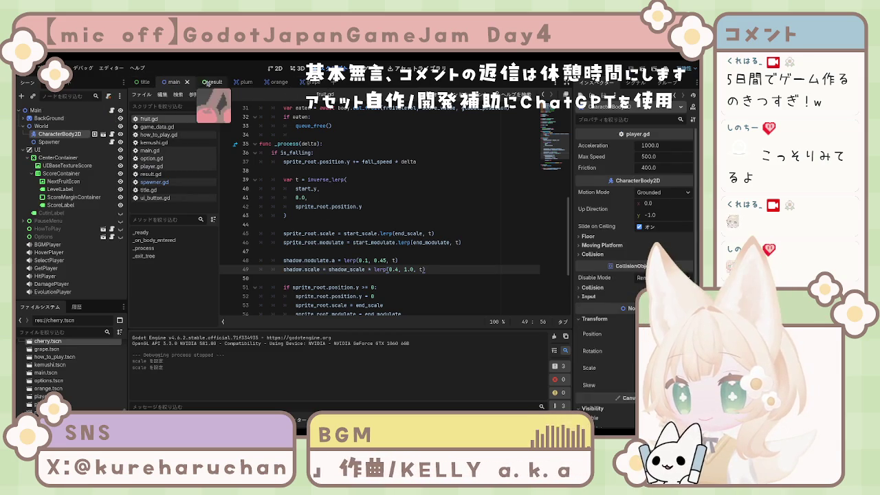
Run the game to check the smaller starting shadow, then stop it.
key(F5)
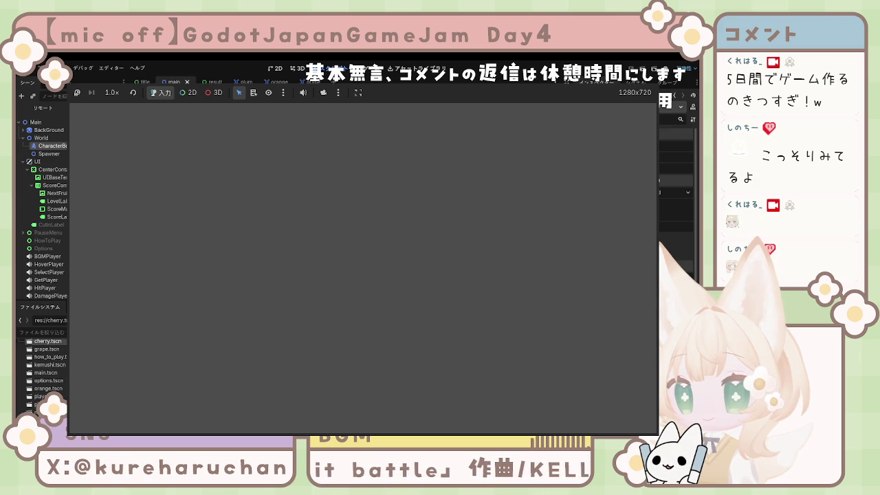
key(F8)
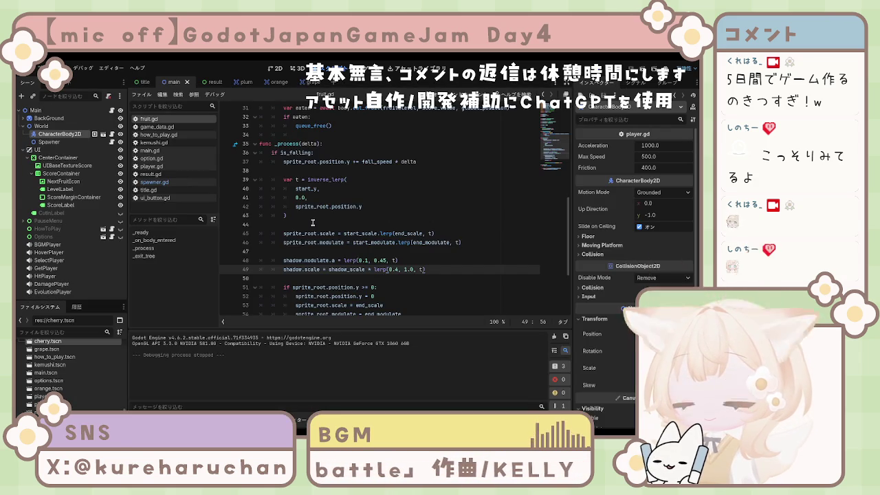
click(363, 221)
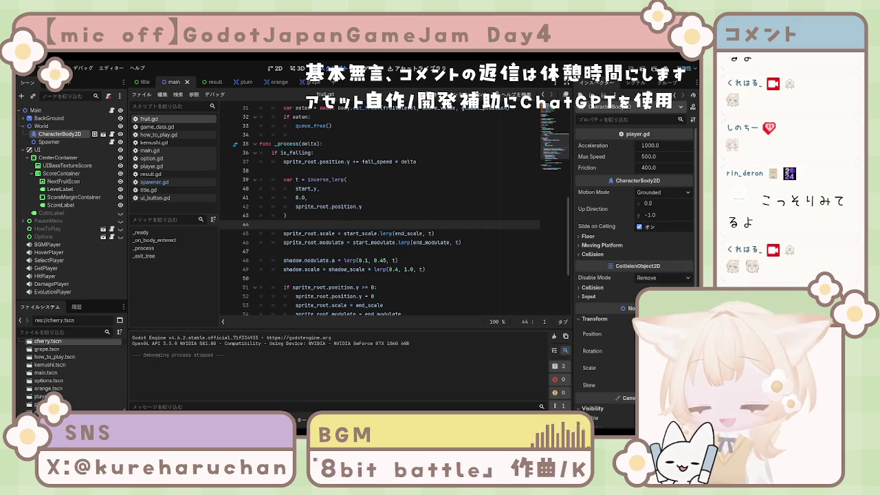
Save fruit.gd, then run the game once more and stop it.
click(372, 233)
key(ctrl+s)
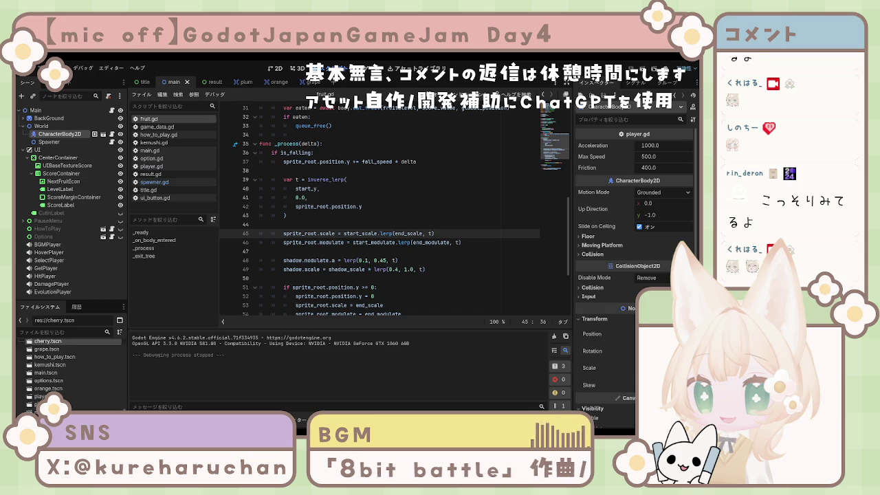
click(340, 278)
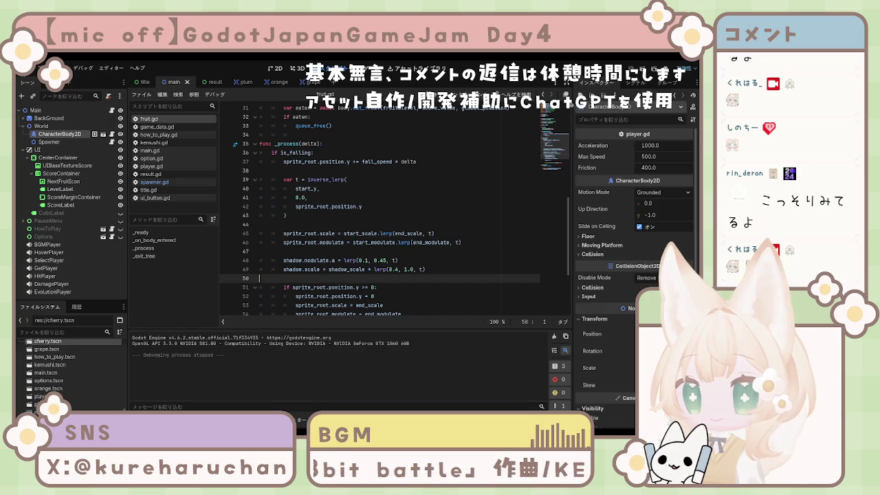
key(F5)
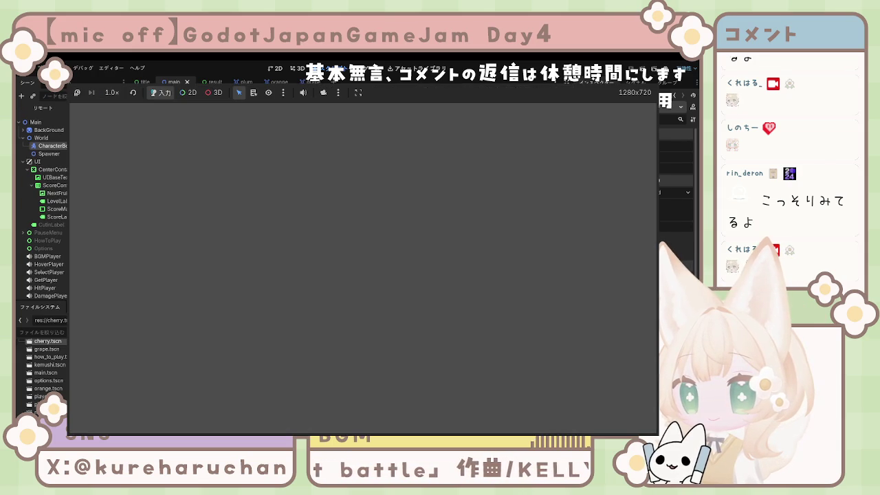
key(F8)
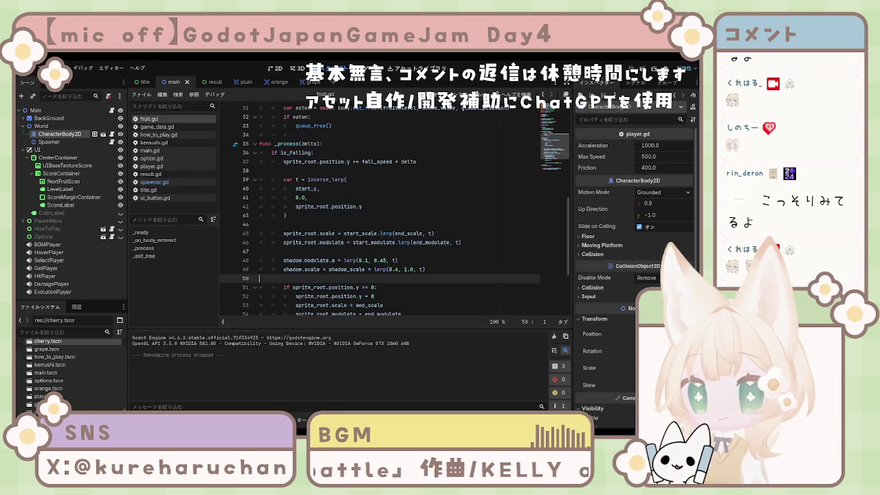